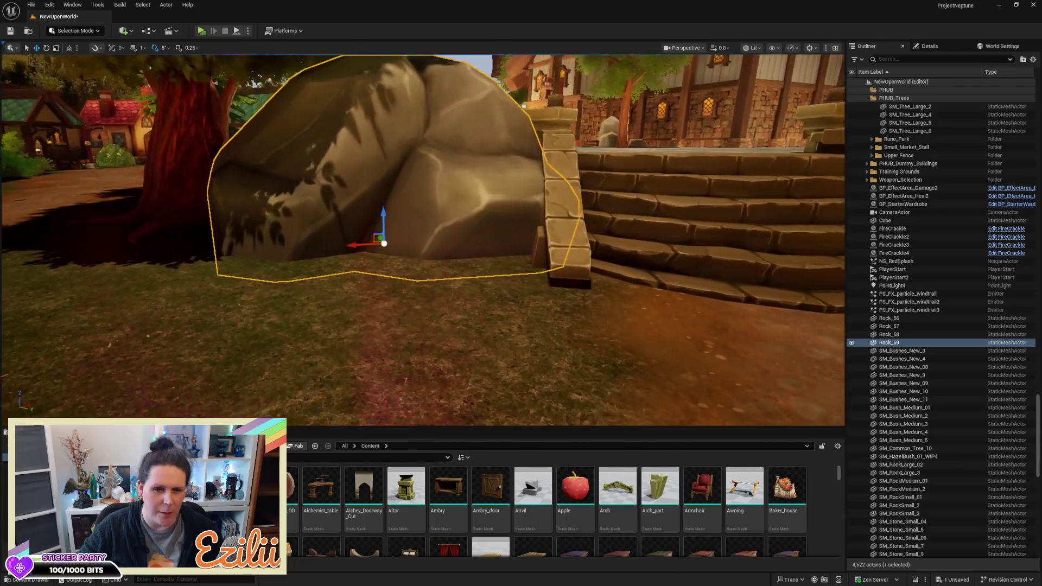
Step: Nudge Rock_59 sideways and scale it slightly narrower beside the stone stairs
key("d")
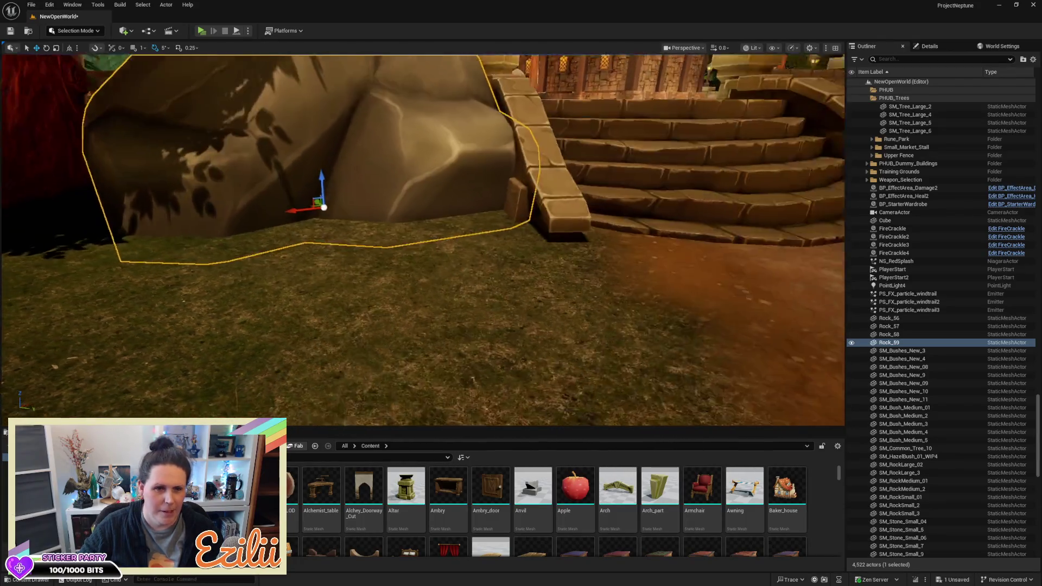
key("a")
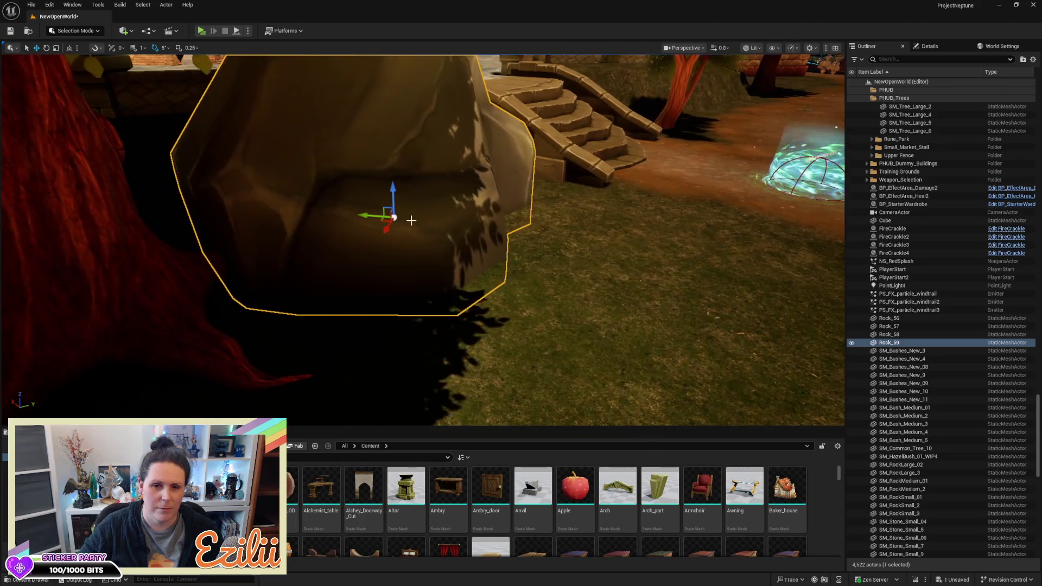
left_click_drag(369, 216, 378, 217)
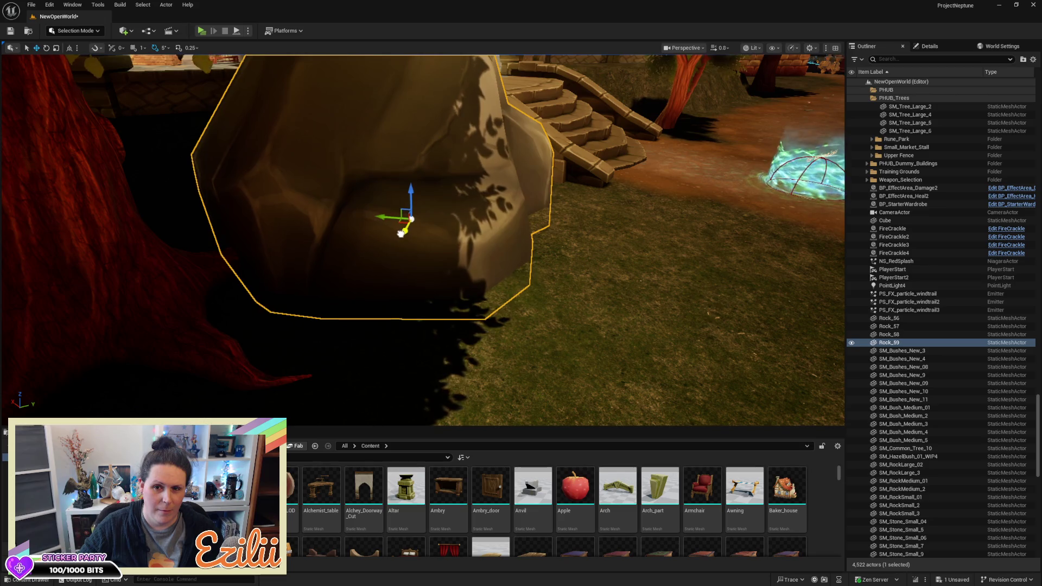
left_click_drag(392, 246, 439, 245)
scroll(423, 239, "down", 5)
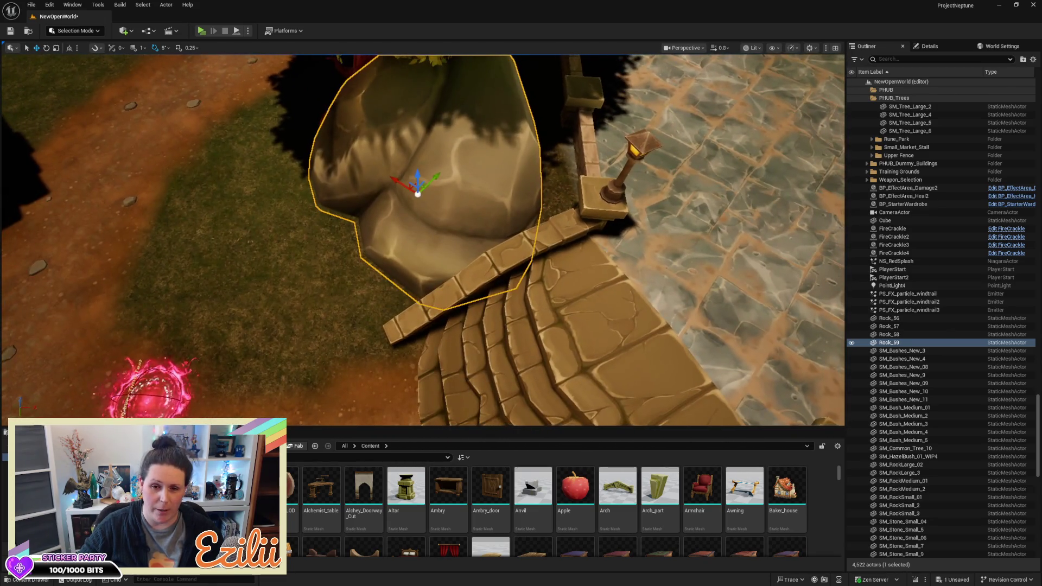
mouse_move(371, 275)
left_mouse_down()
mouse_move(423, 269)
mouse_move(360, 271)
mouse_move(391, 255)
mouse_move(333, 245)
left_mouse_up()
left_click_drag(444, 178, 434, 181)
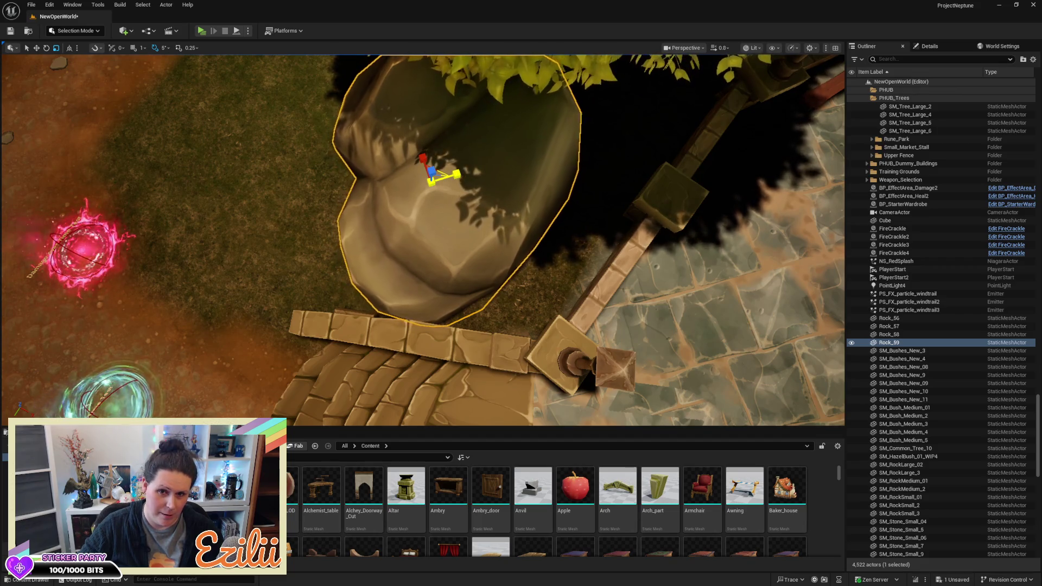
Step: Slide Rock_59 slightly left so it sits snugly against the low wall
mouse_move(423, 239)
left_mouse_down()
mouse_move(358, 271)
mouse_move(358, 293)
left_mouse_up()
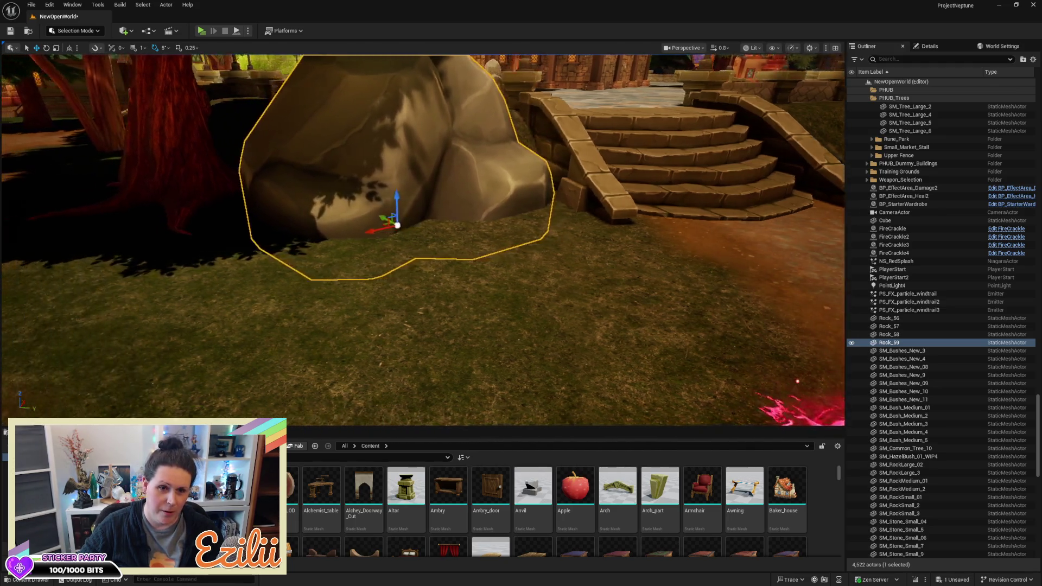
left_click_drag(397, 225, 348, 230)
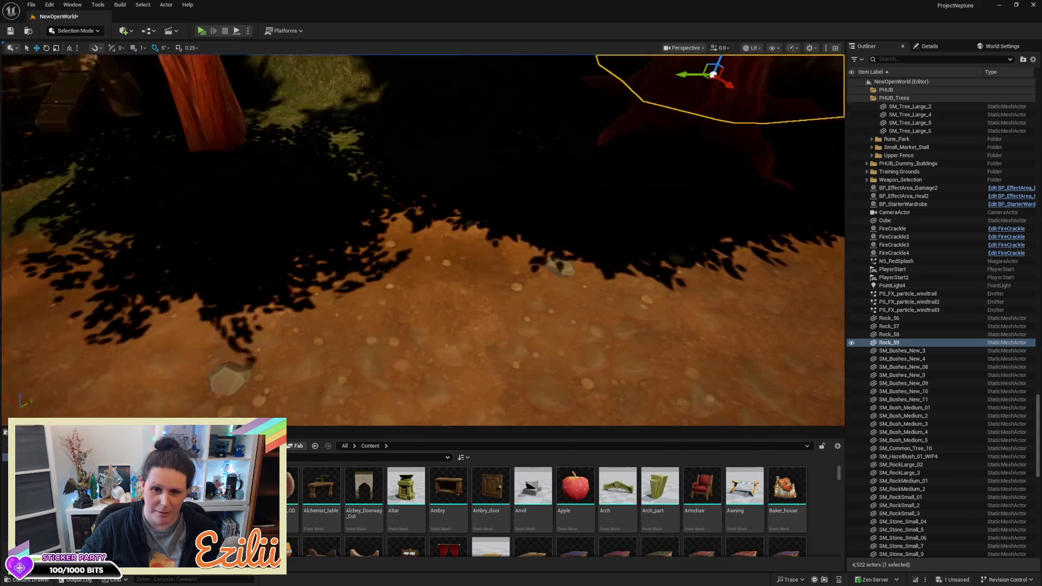
mouse_move(347, 230)
left_mouse_down()
mouse_move(377, 263)
mouse_move(347, 274)
mouse_move(356, 269)
left_mouse_up()
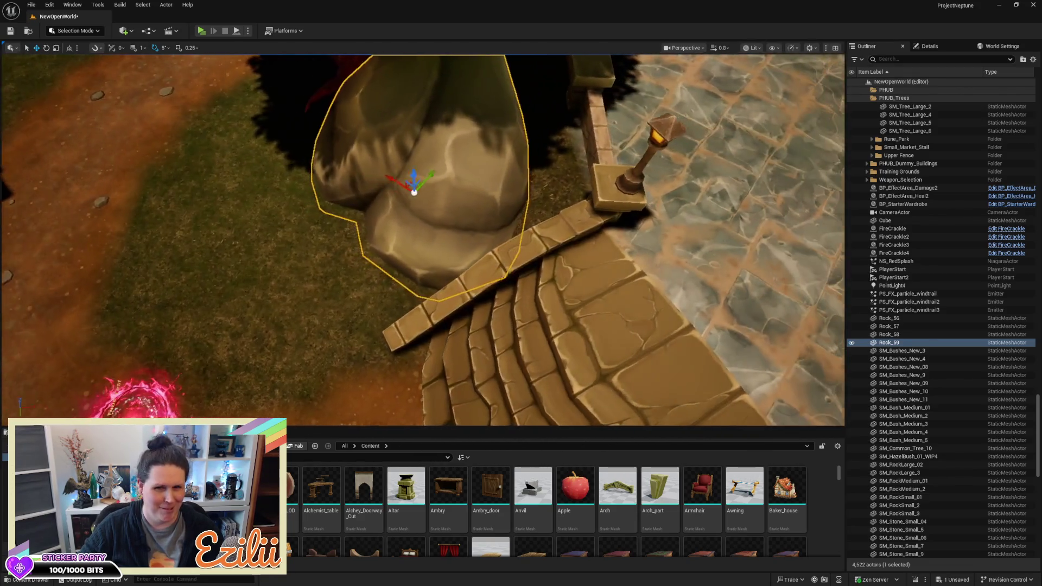
mouse_move(359, 226)
left_mouse_down()
mouse_move(347, 226)
mouse_move(391, 231)
left_mouse_up()
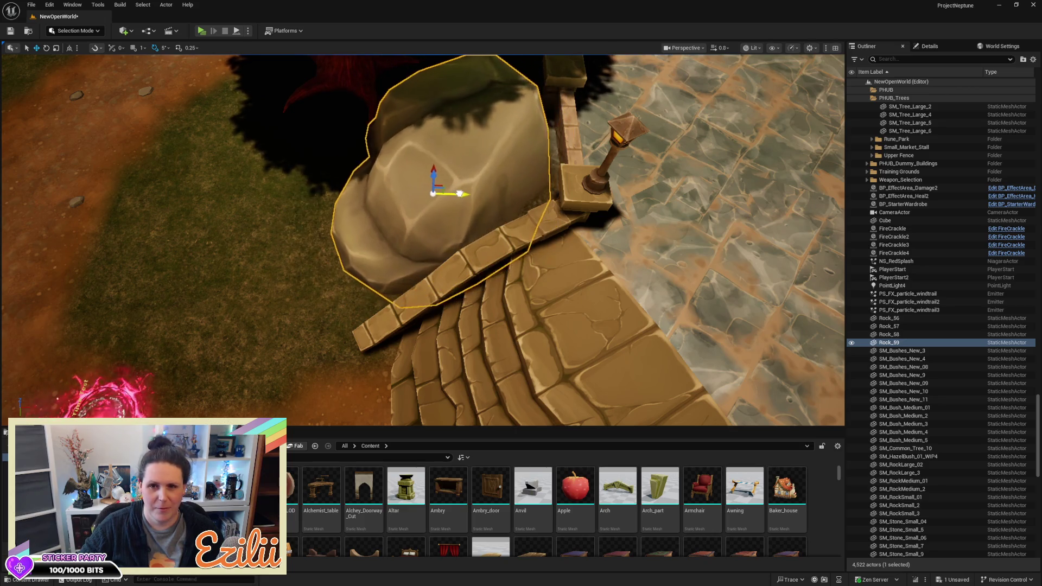
left_click_drag(460, 193, 453, 194)
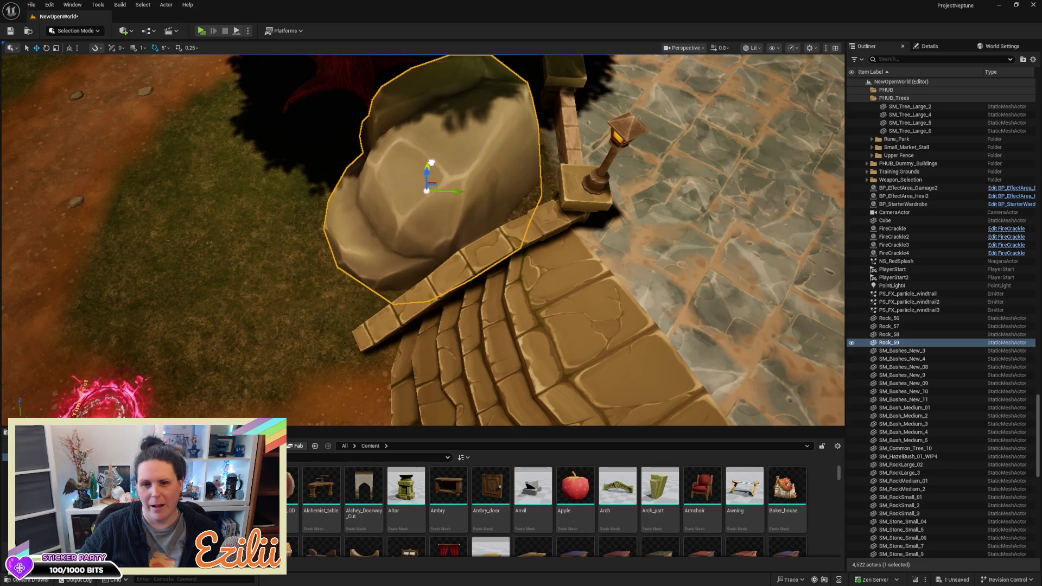
key("d")
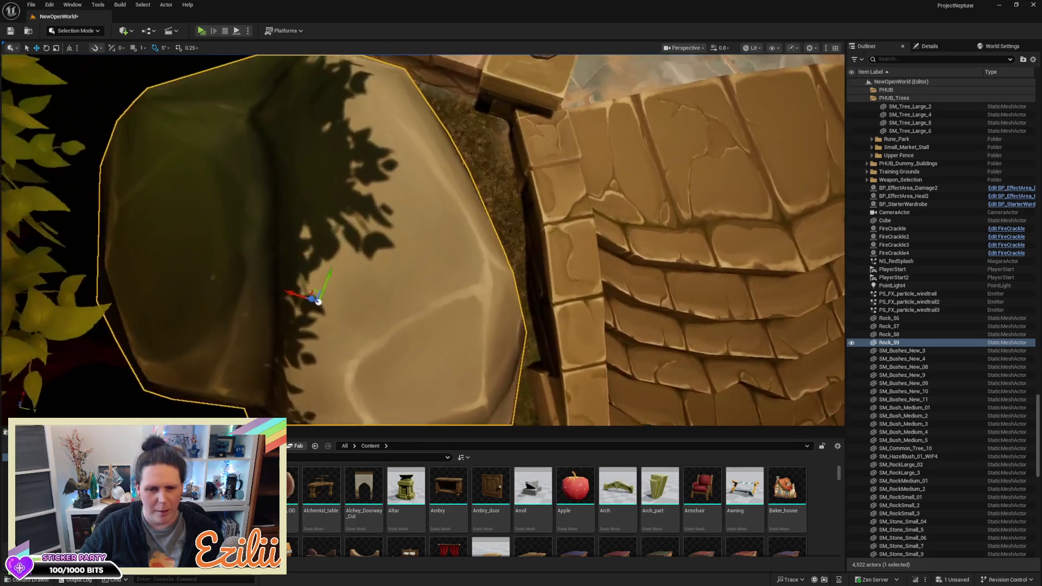
key("s")
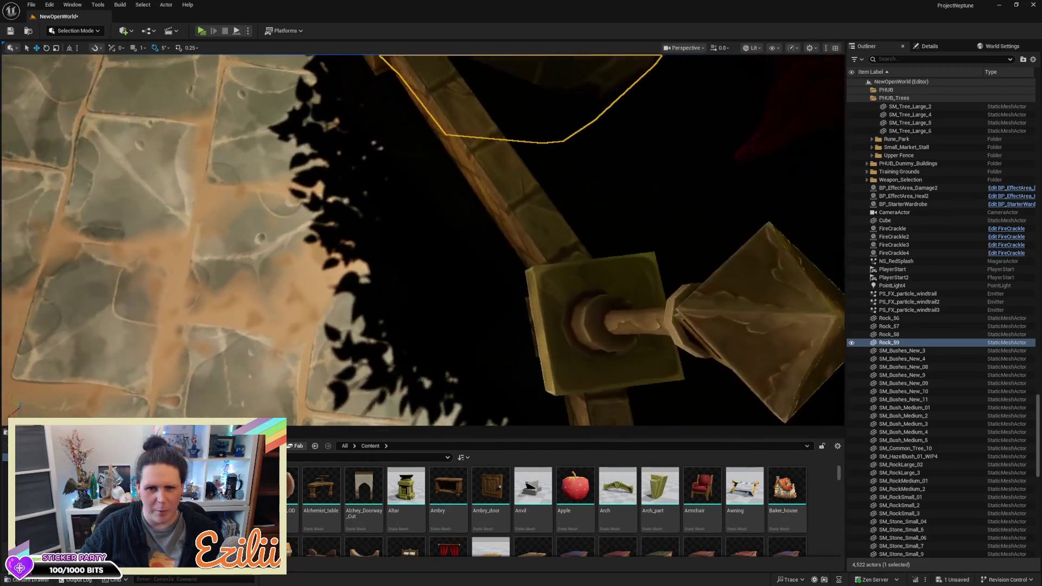
key("s")
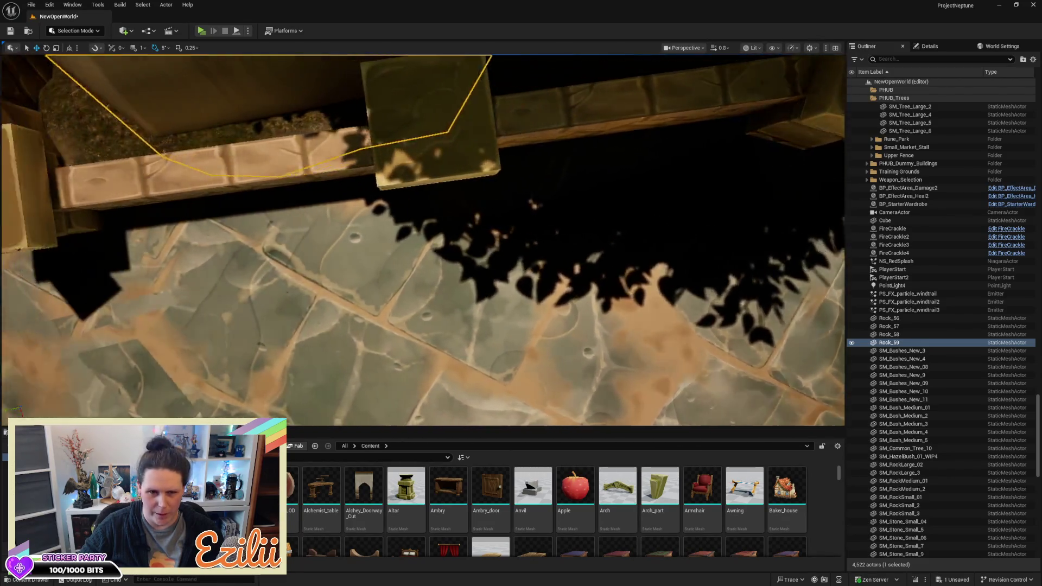
key("a")
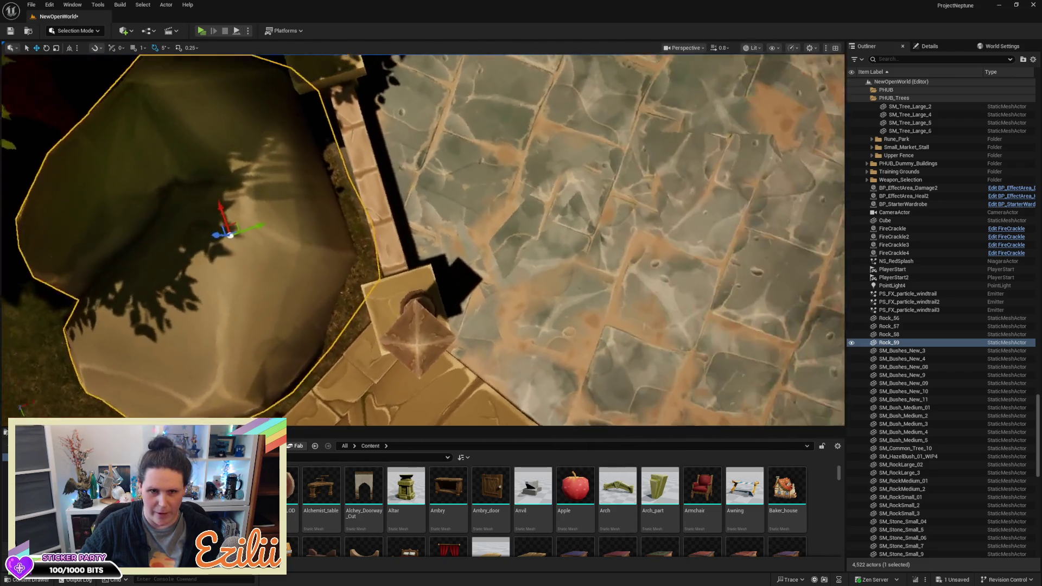
key("a")
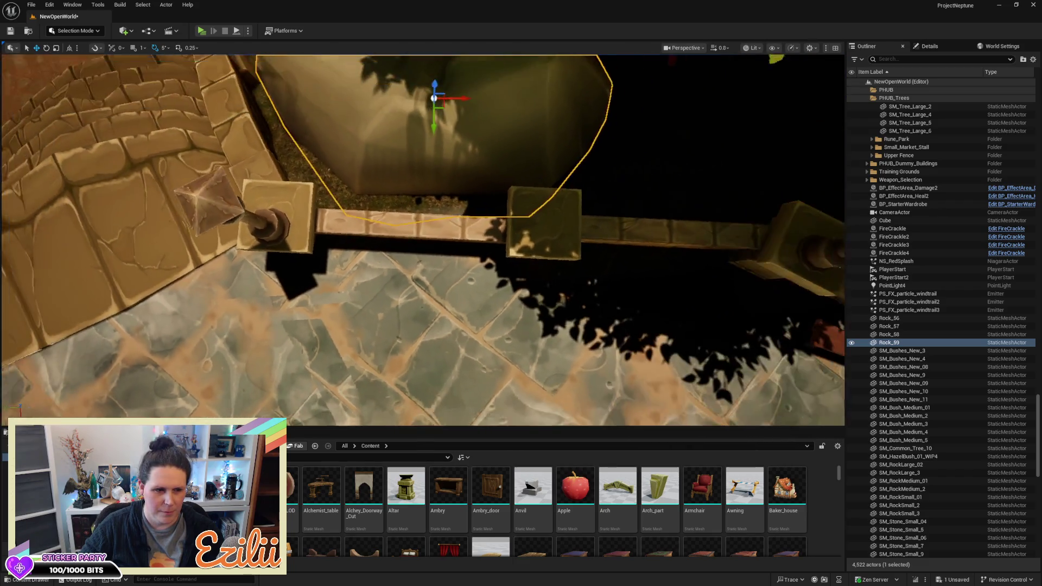
key("d")
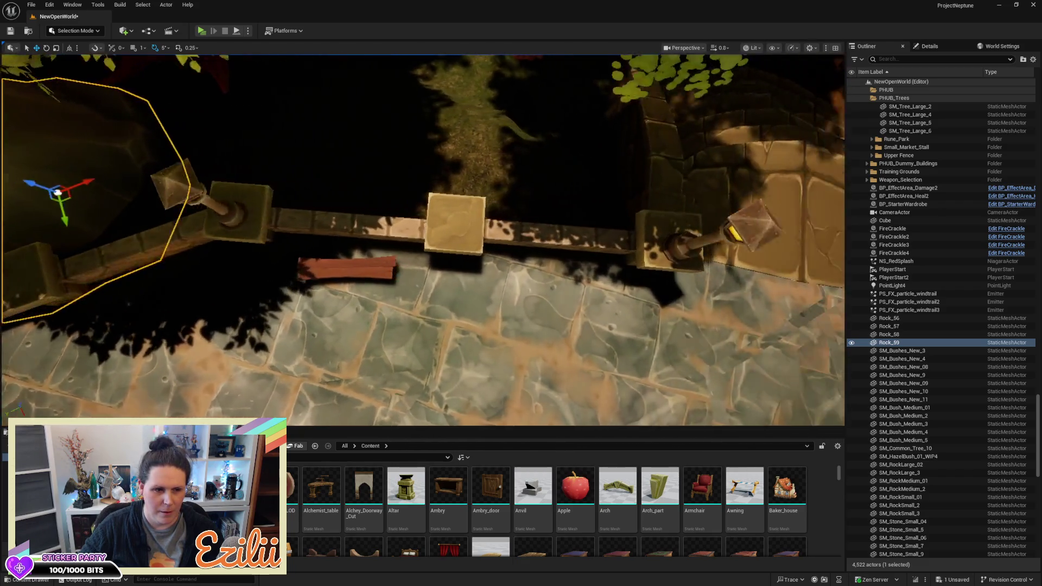
key("a")
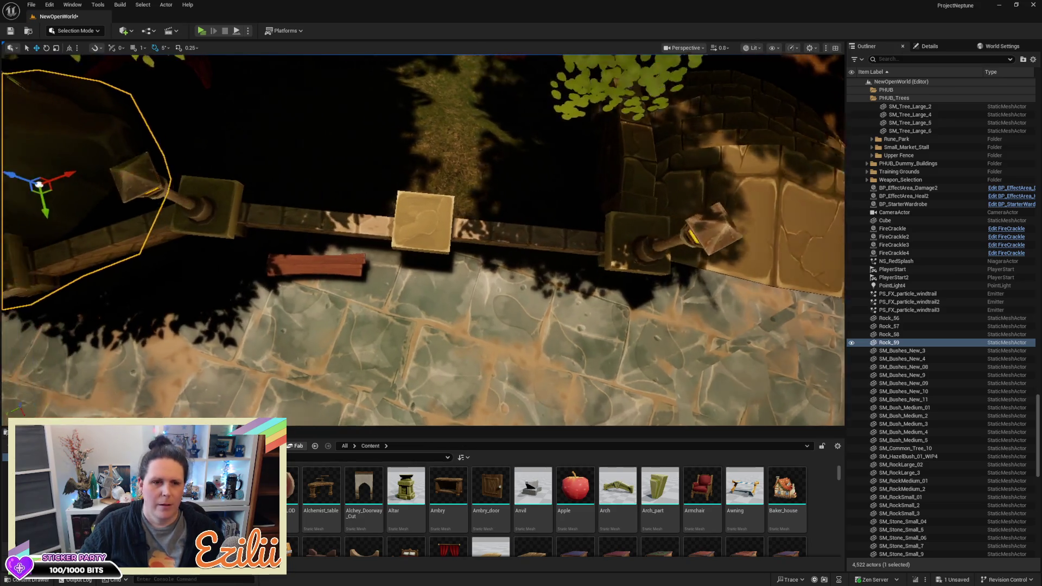
key("w")
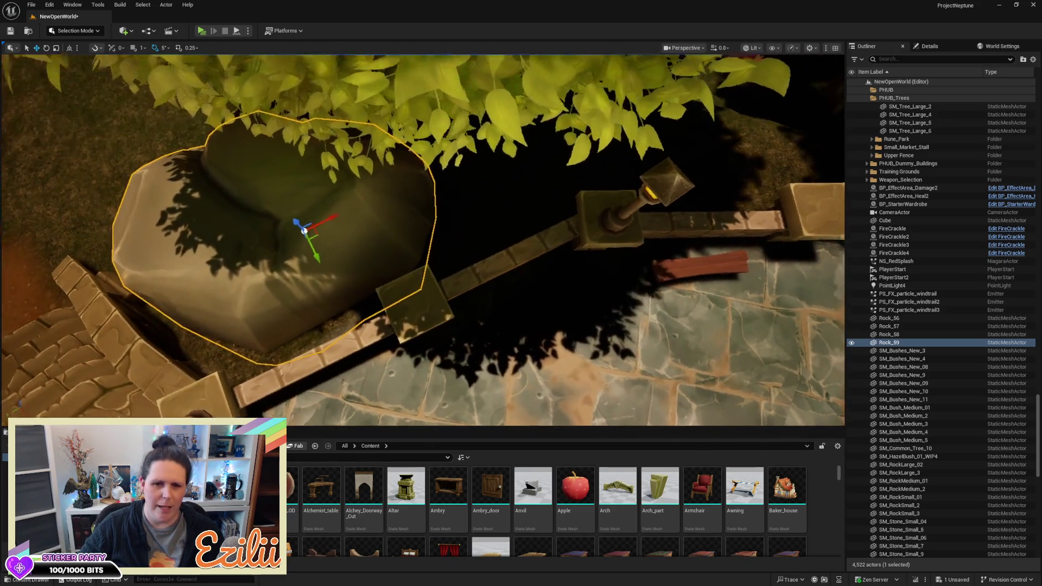
key("d")
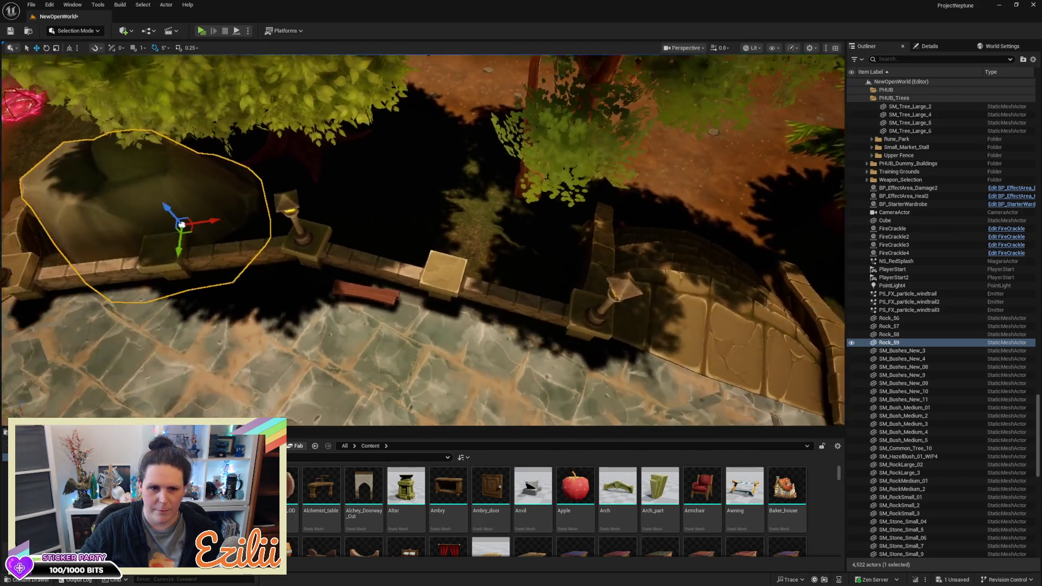
key("a")
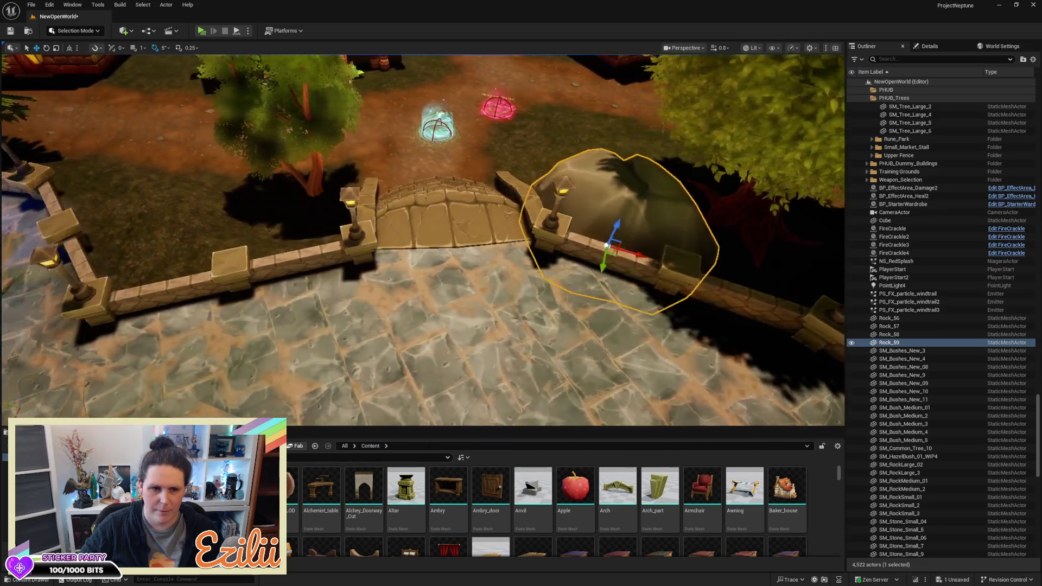
key("d")
key("s")
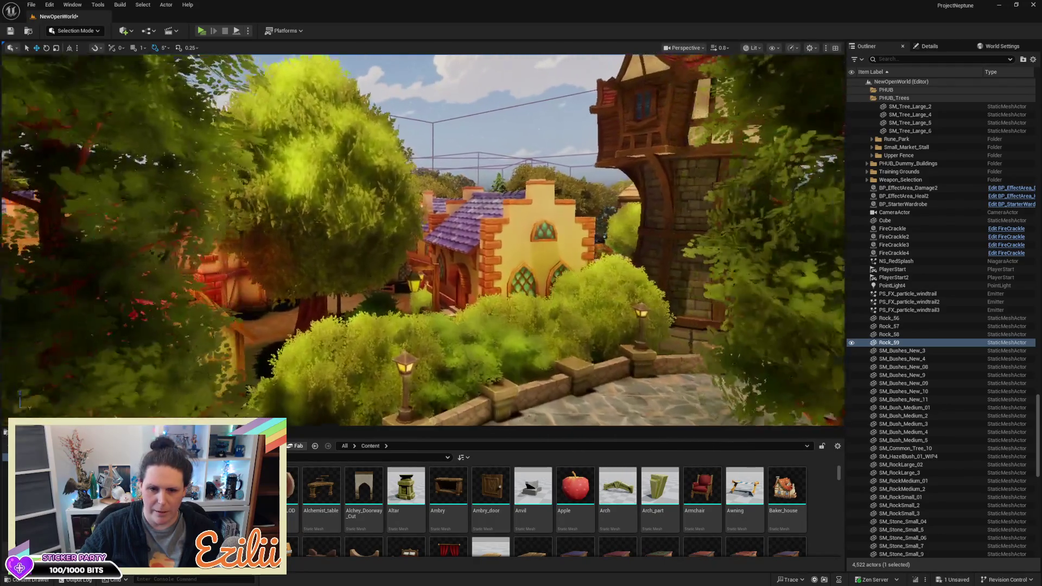
Step: Move the middle bush in front of the yellow house right to overlap its neighbour
key("s")
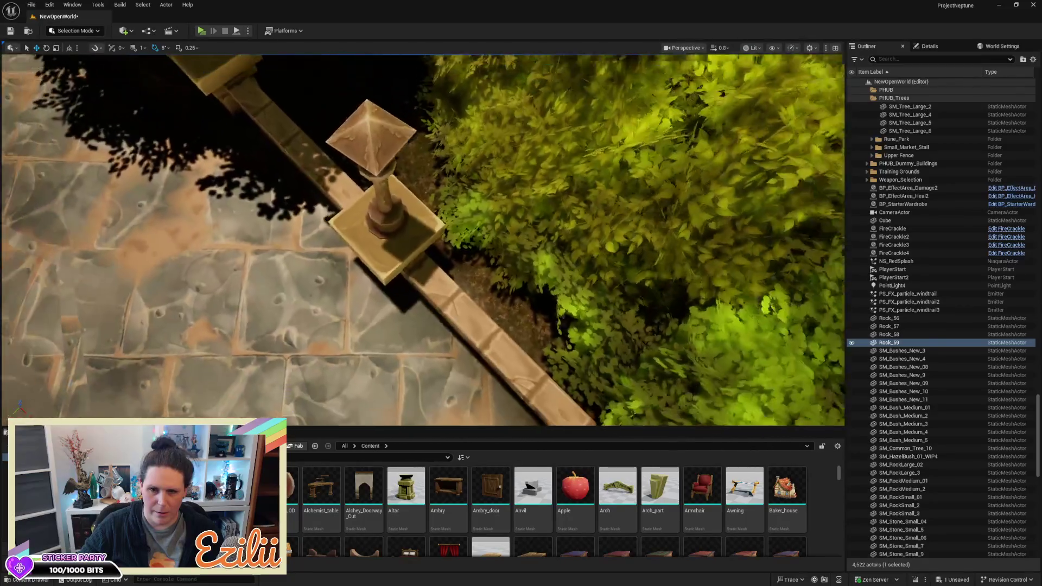
key("s")
key("a")
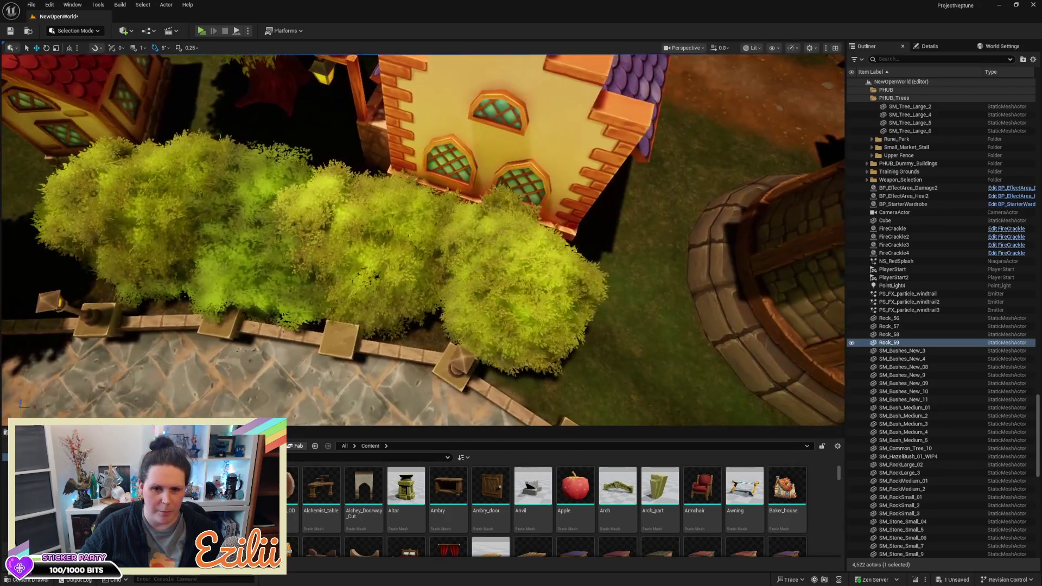
key("s")
left_click(351, 209)
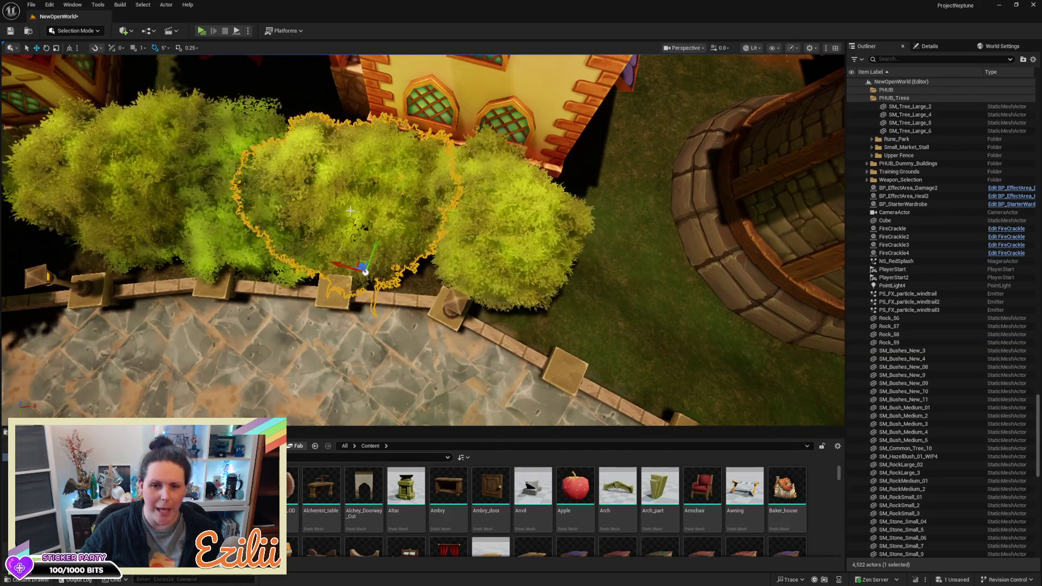
left_click_drag(333, 266, 507, 324)
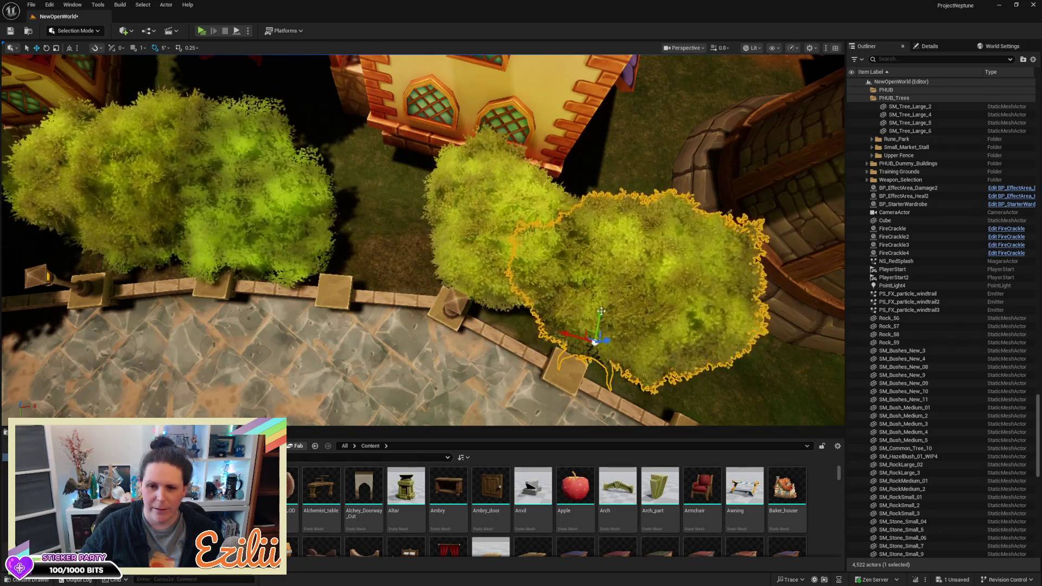
Step: Review the village from the tower and an overhead view of the house
mouse_move(597, 340)
left_mouse_down()
mouse_move(489, 272)
mouse_move(423, 271)
left_mouse_up()
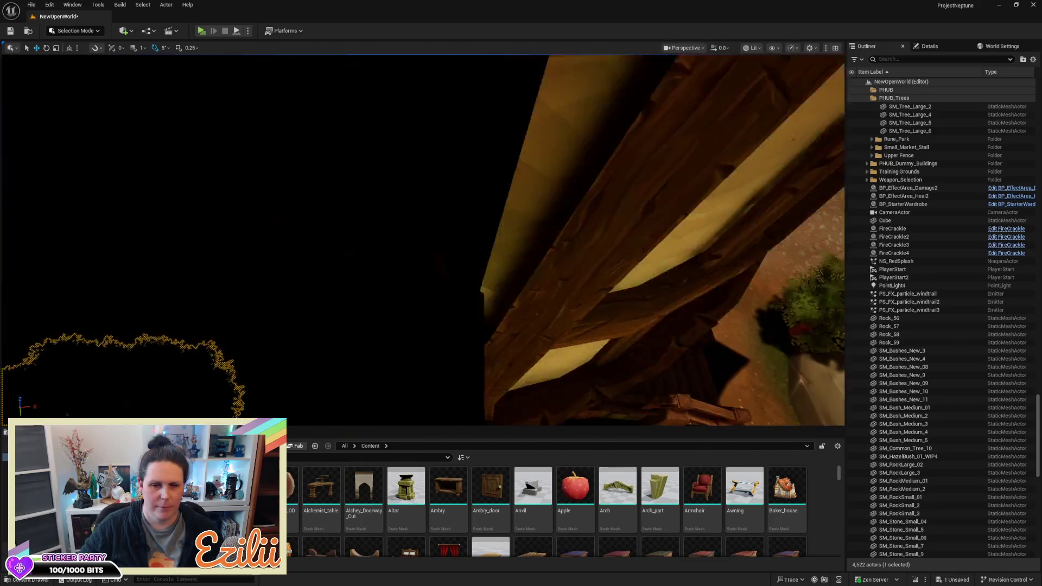
left_click_drag(423, 272, 380, 261)
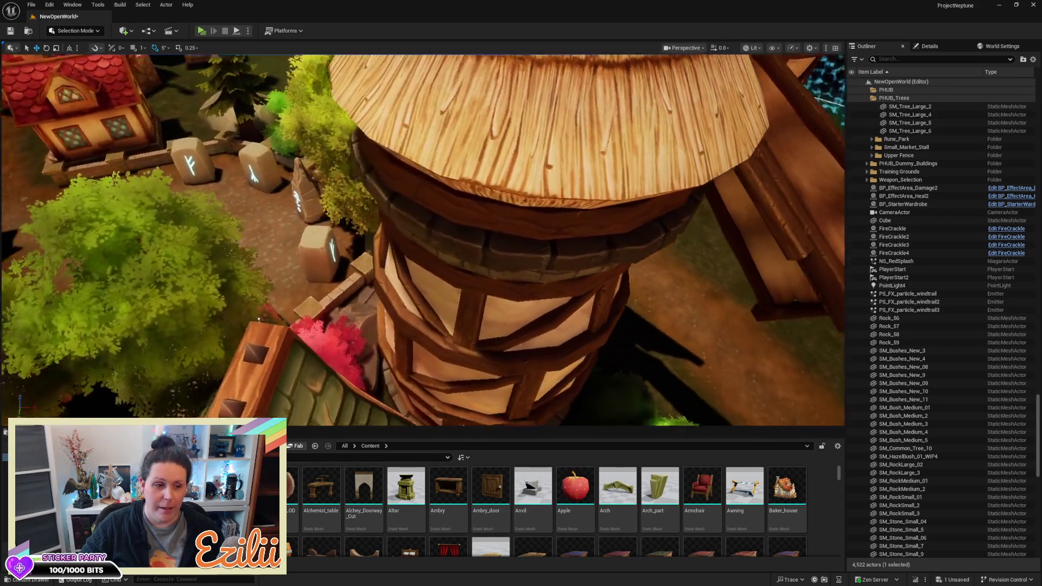
left_click_drag(423, 239, 489, 239)
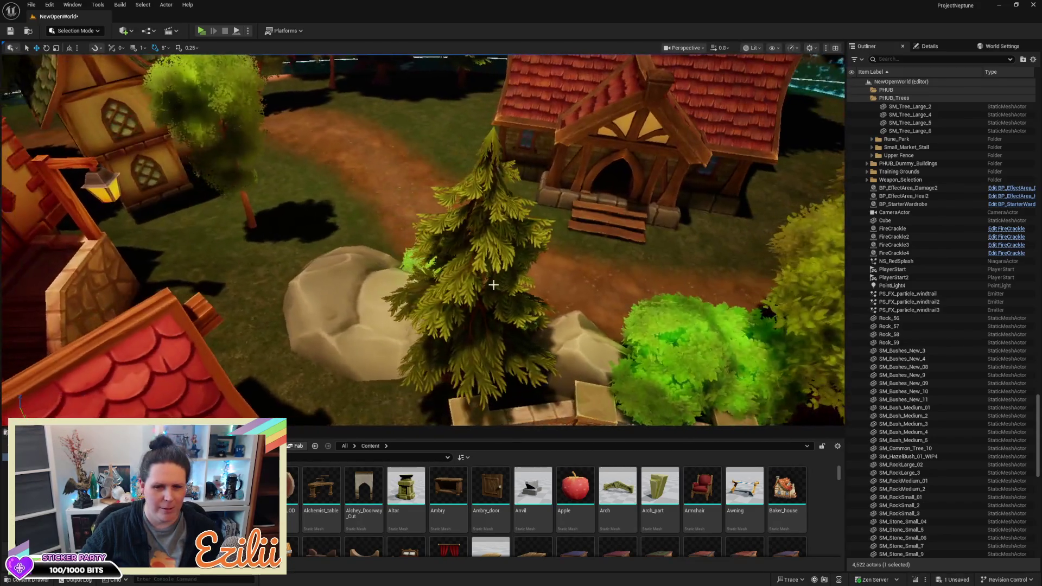
Step: Alt-drag a copy of the rock right of the tree, placing Rock_60 beside the red-roofed house
left_click(583, 347)
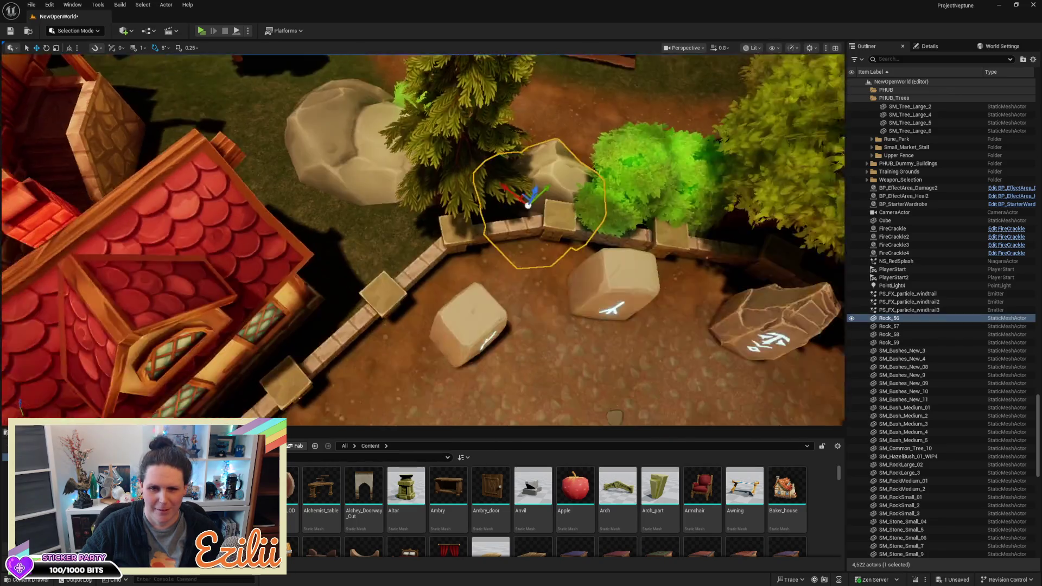
scroll(422, 239, "down", 5)
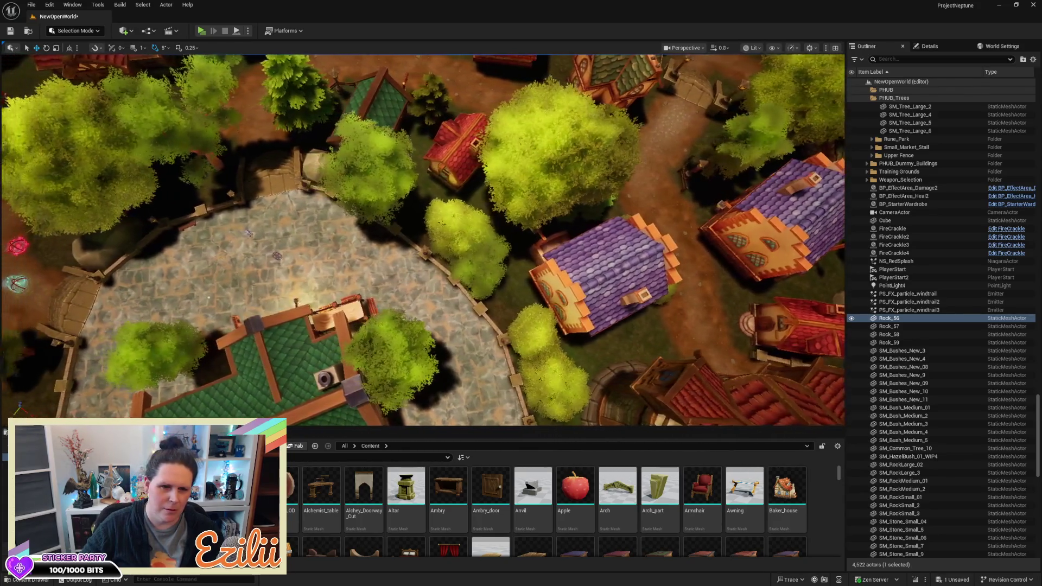
key("a")
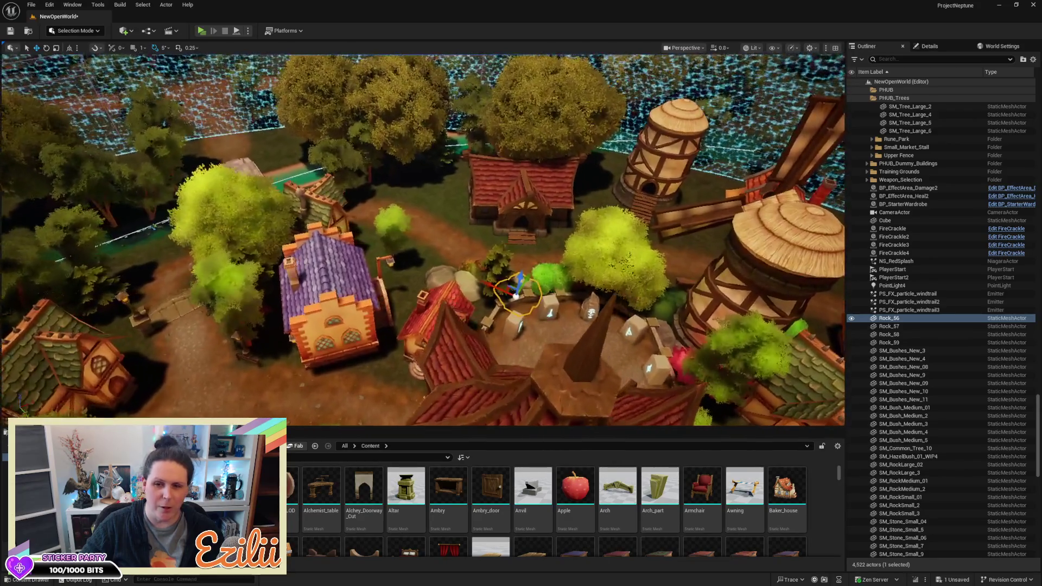
key("w")
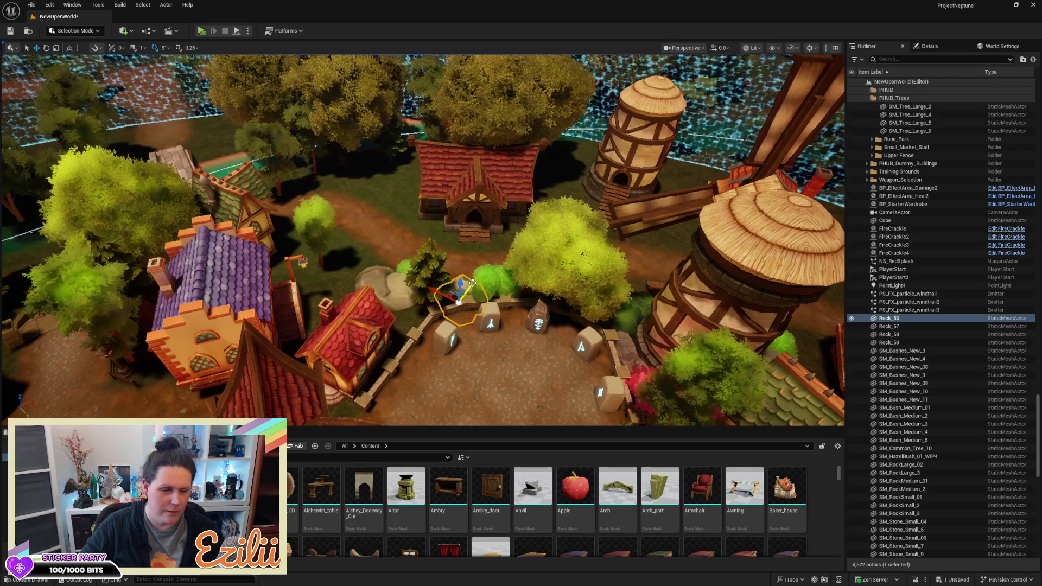
left_click_drag(473, 283, 395, 349)
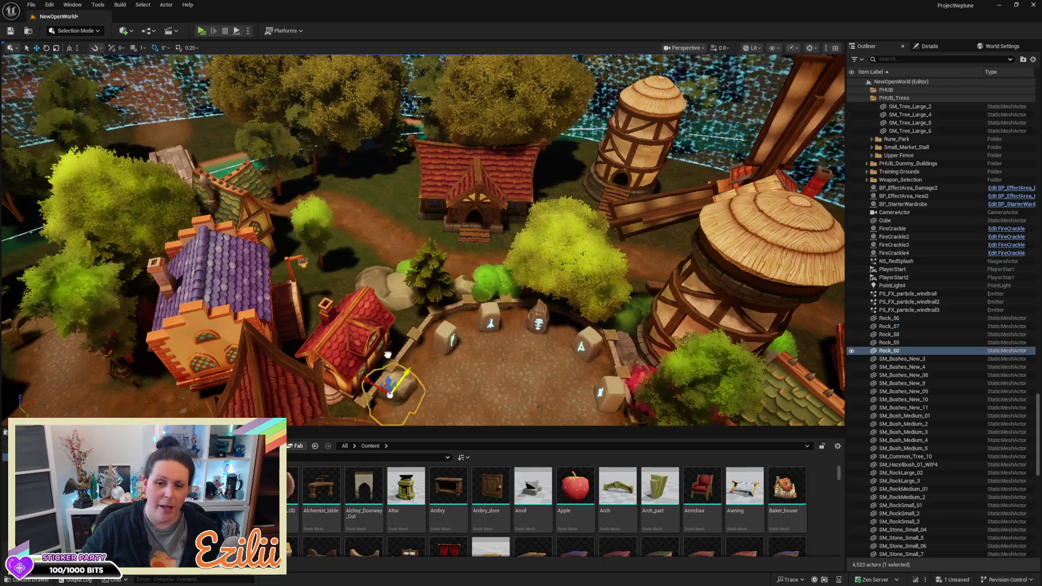
Step: Fly to the copied rock by the paved path and nudge it slightly left
key("w")
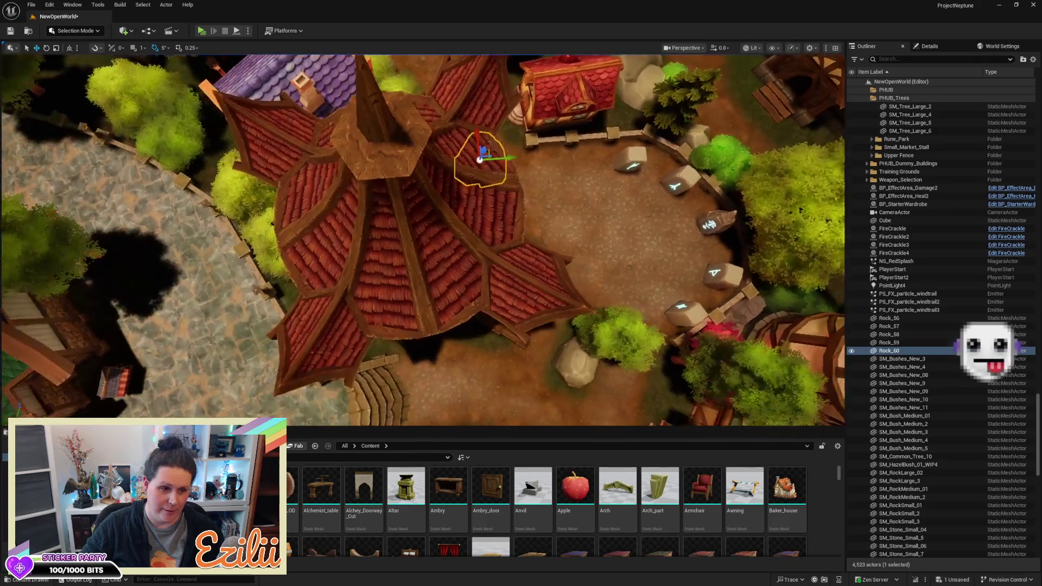
key("a")
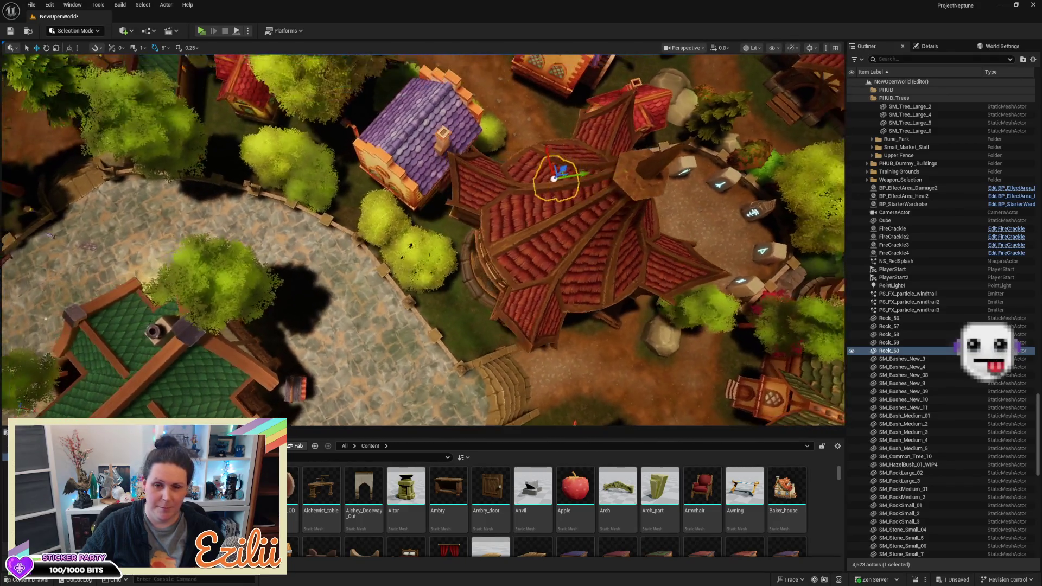
key("w")
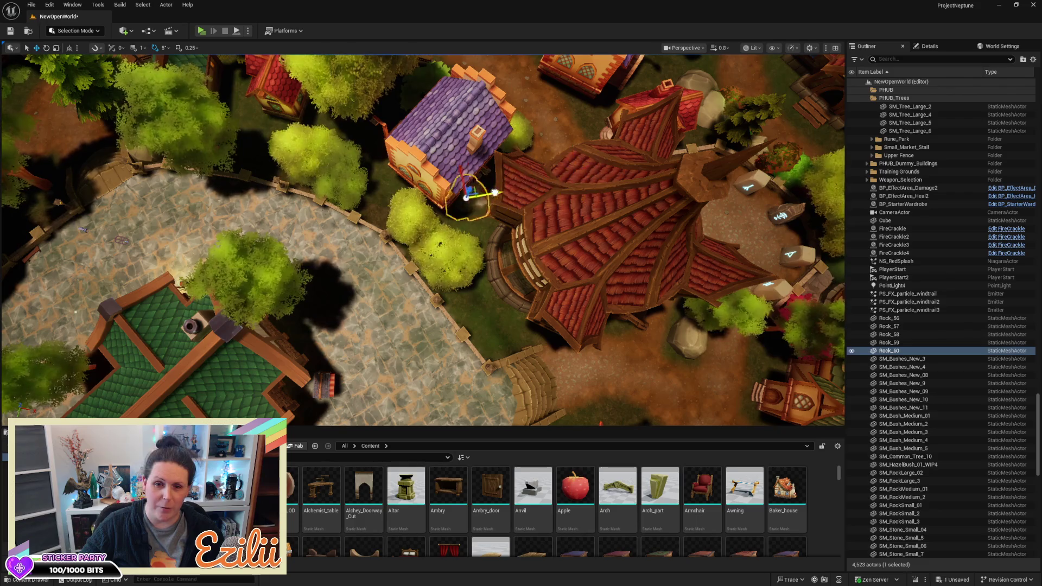
left_click_drag(414, 213, 409, 216)
key("w")
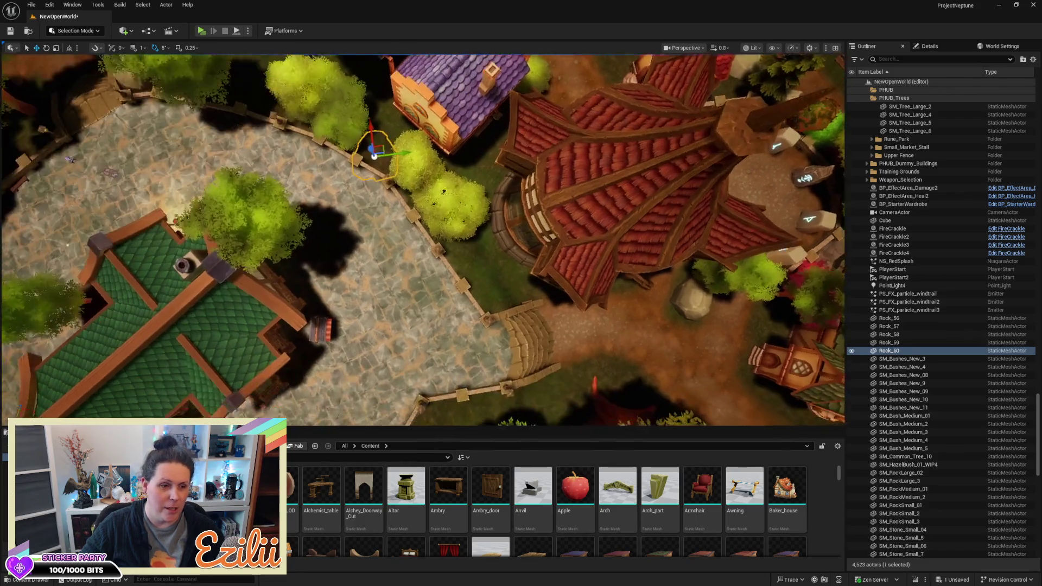
key("w")
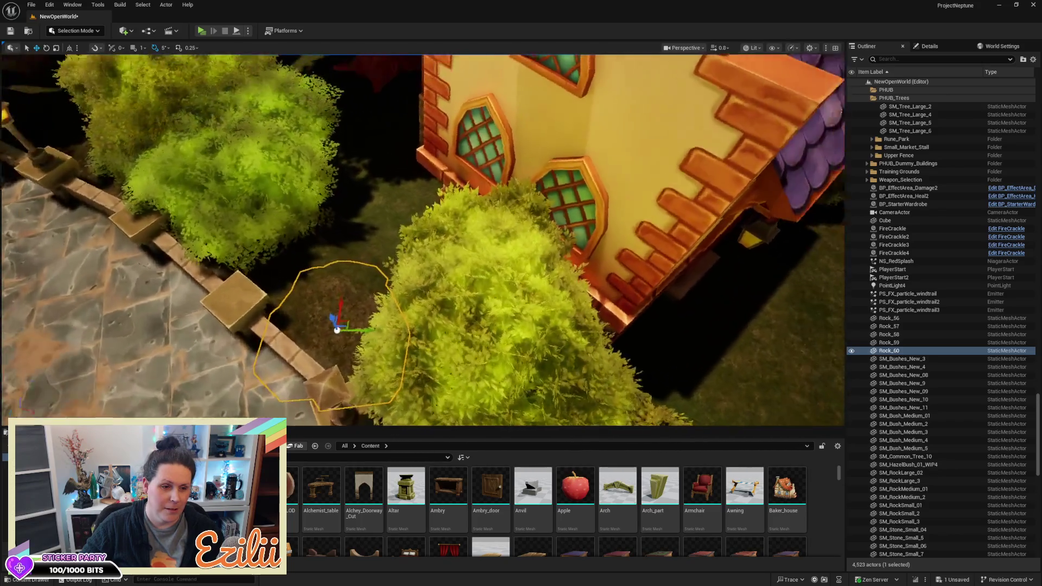
key("w")
key("w")
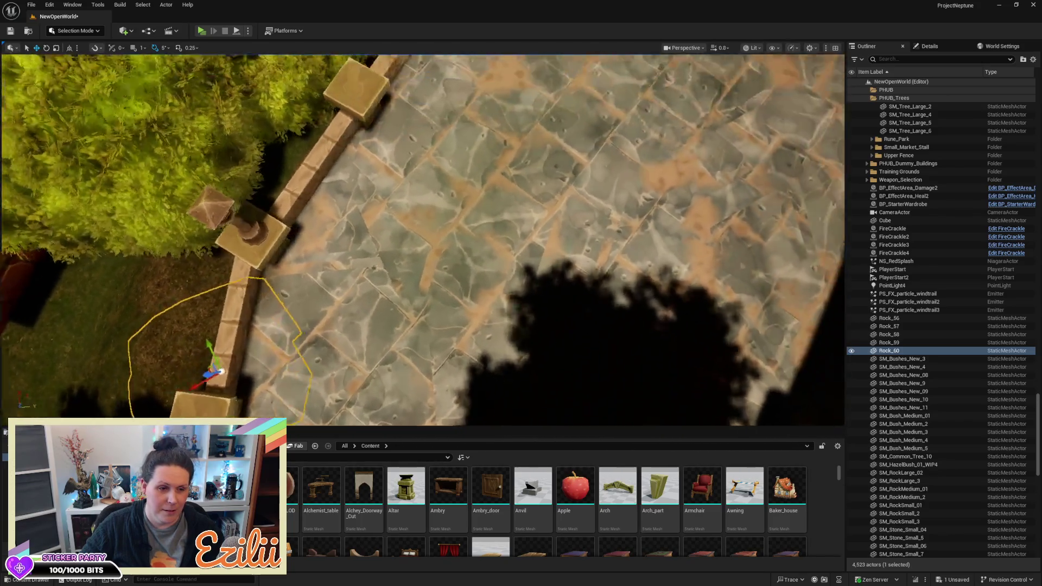
key("w")
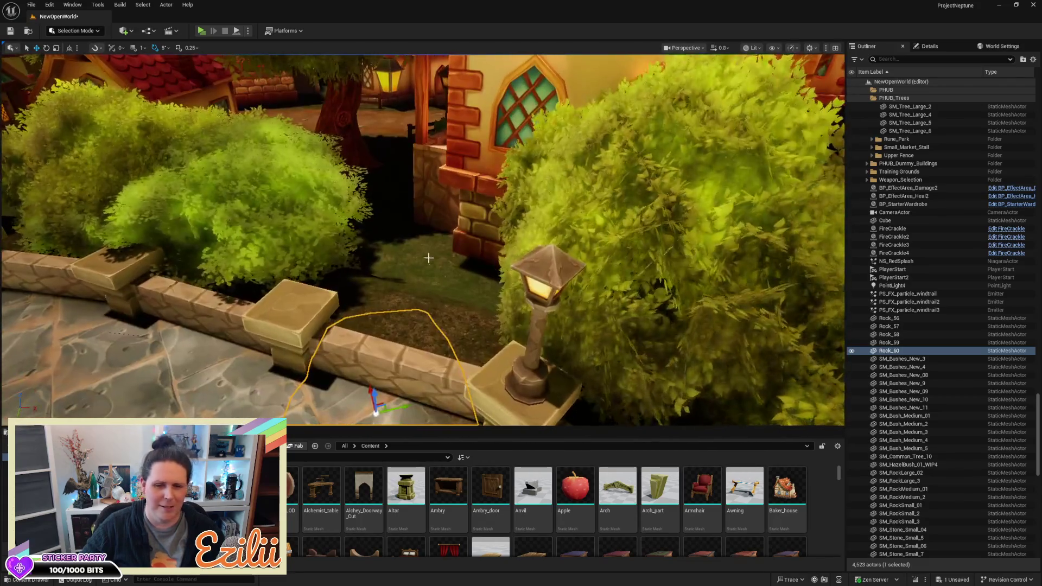
Step: Raise Rock_60 above the wall, rotate it -40°, and slide it back between the bushes
mouse_move(373, 392)
left_mouse_down()
mouse_move(416, 290)
mouse_move(416, 353)
mouse_move(442, 223)
left_mouse_up()
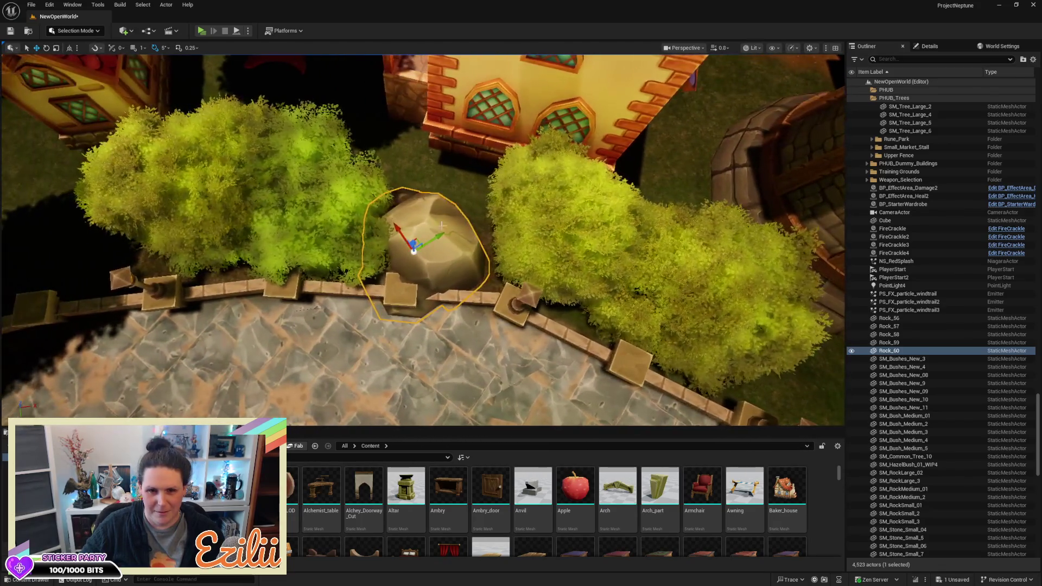
left_click_drag(429, 297, 456, 285)
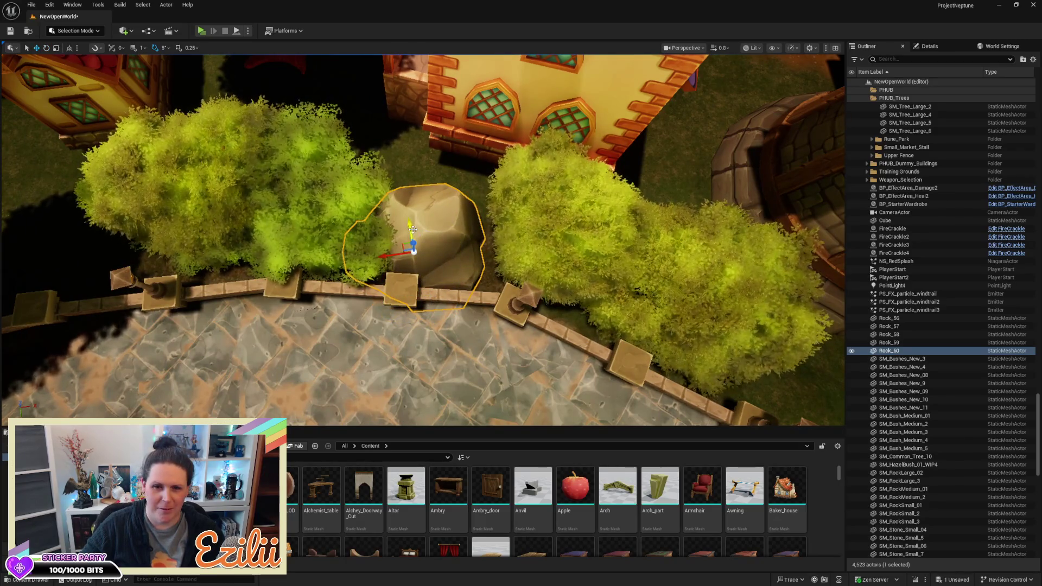
left_click_drag(412, 230, 426, 208)
mouse_move(375, 233)
left_mouse_down()
mouse_move(406, 235)
mouse_move(392, 242)
left_mouse_up()
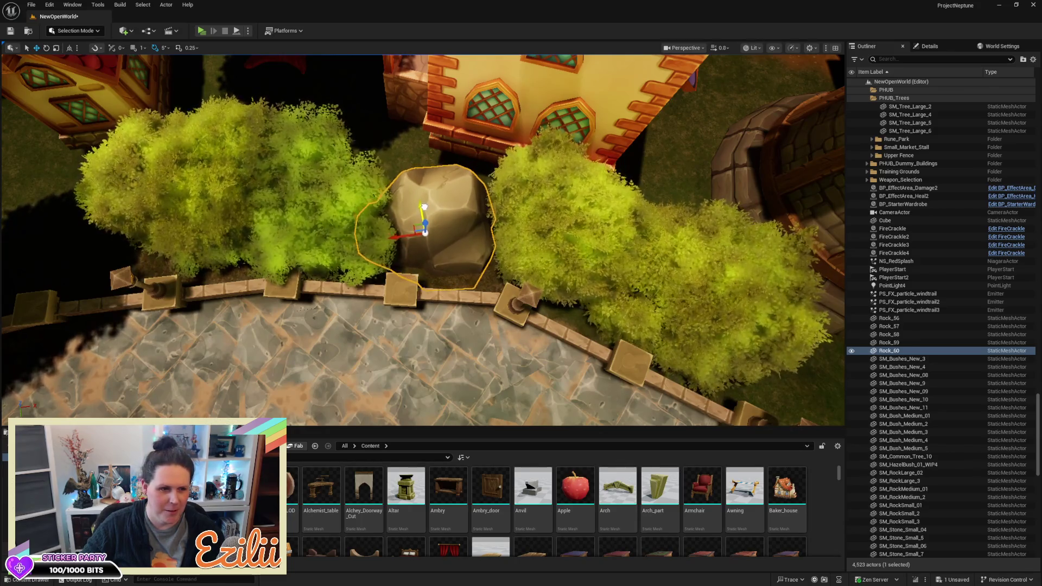
left_click_drag(445, 195, 488, 157)
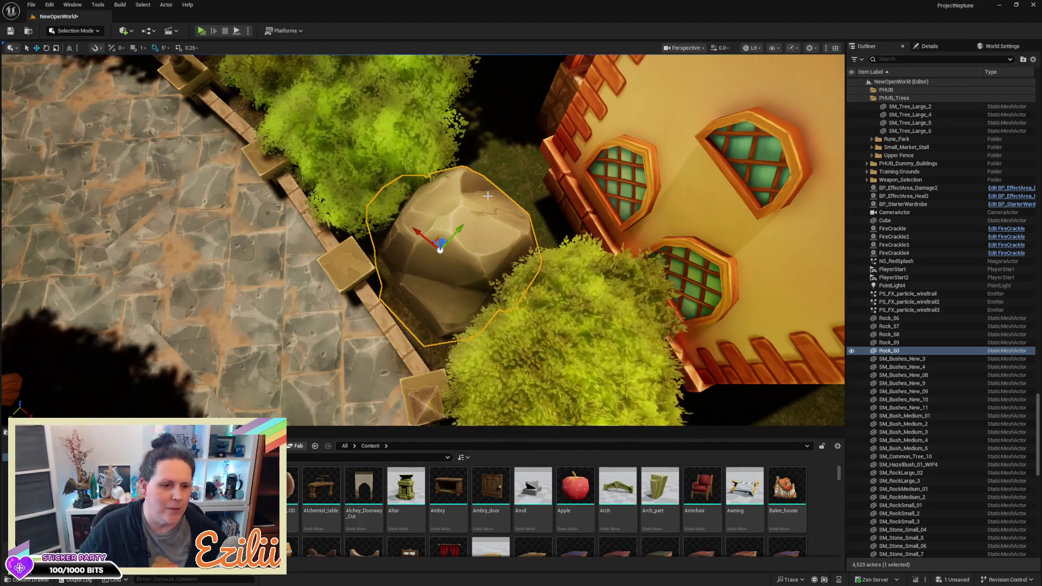
left_click_drag(471, 154, 524, 176)
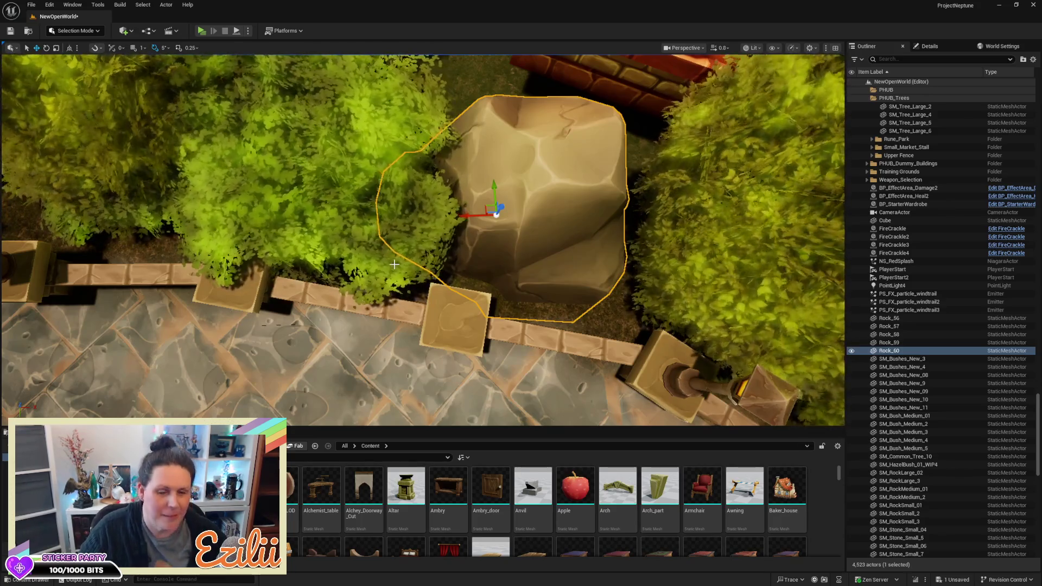
left_click_drag(530, 213, 654, 205)
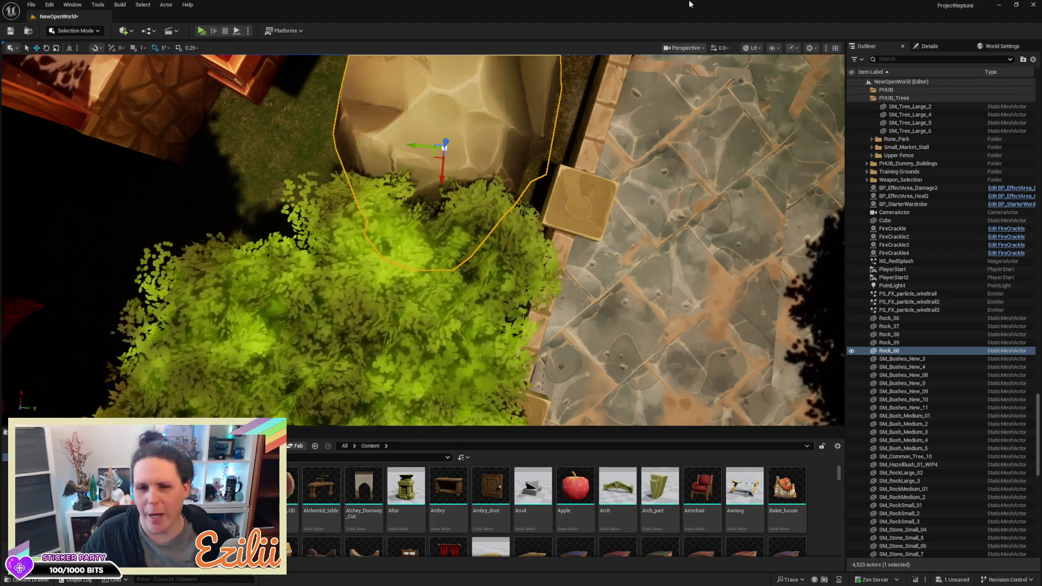
mouse_move(646, 131)
left_mouse_down()
mouse_move(581, 103)
mouse_move(616, 137)
left_mouse_up()
Step: Stretch Rock_60 taller along Z and sink its base lower into the ground
left_click_drag(444, 130, 430, 132)
left_click_drag(365, 384, 391, 355)
left_click_drag(467, 136, 474, 127)
key("r")
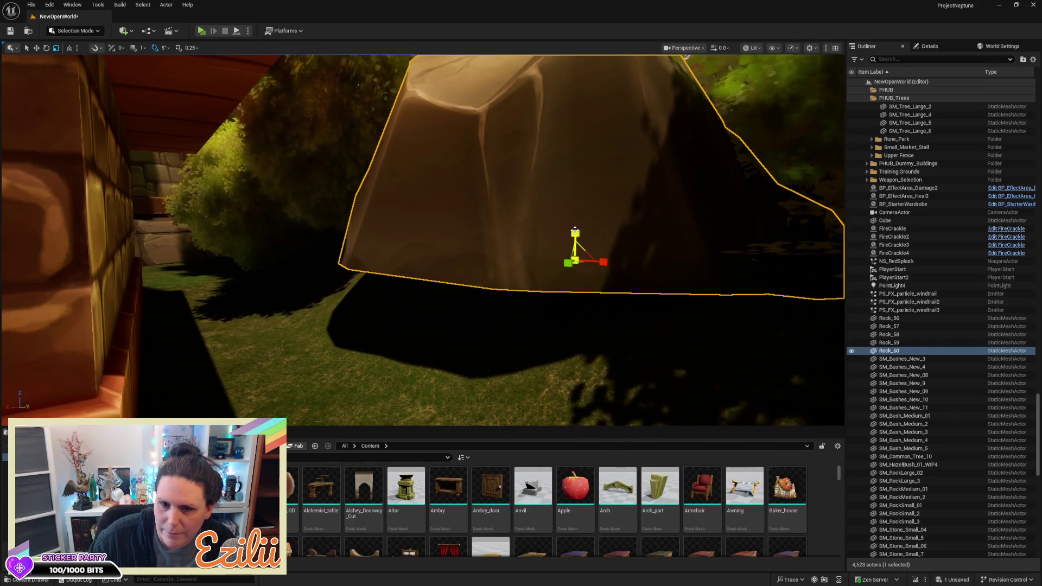
left_click_drag(575, 233, 576, 206)
key("w")
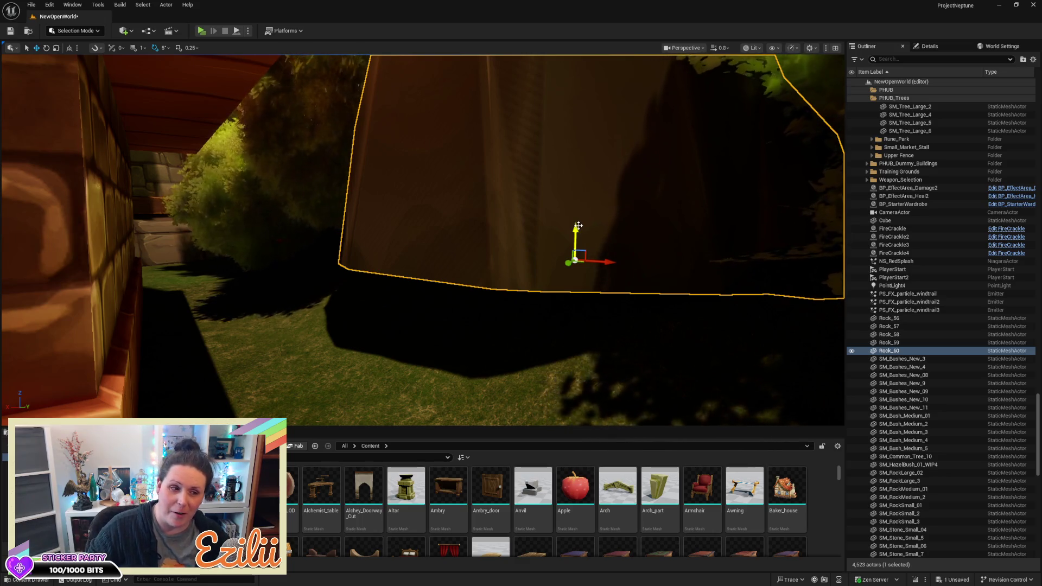
mouse_move(578, 225)
left_mouse_down()
mouse_move(565, 307)
mouse_move(582, 349)
left_mouse_up()
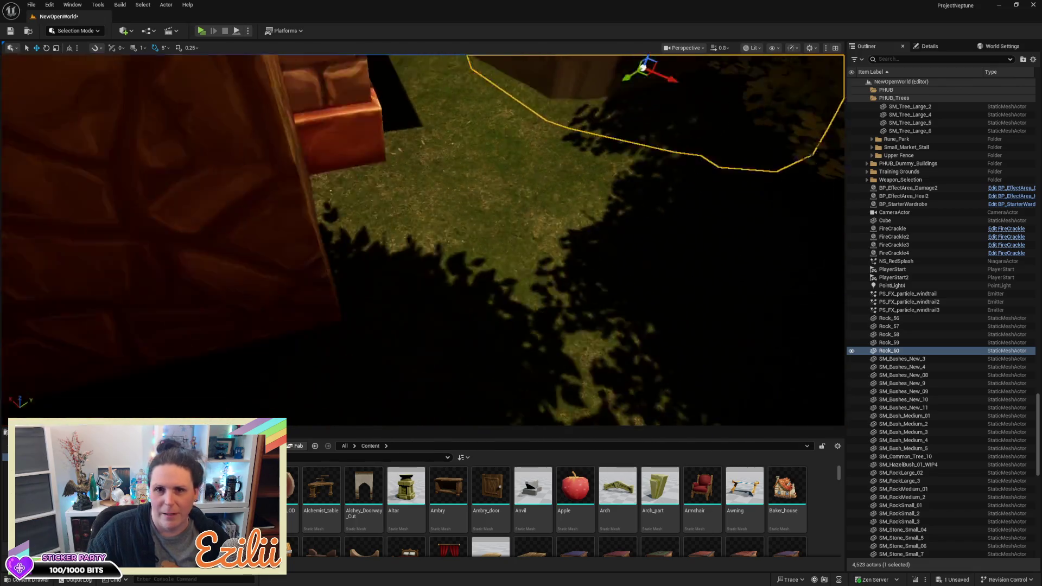
scroll(581, 281, "down", 10)
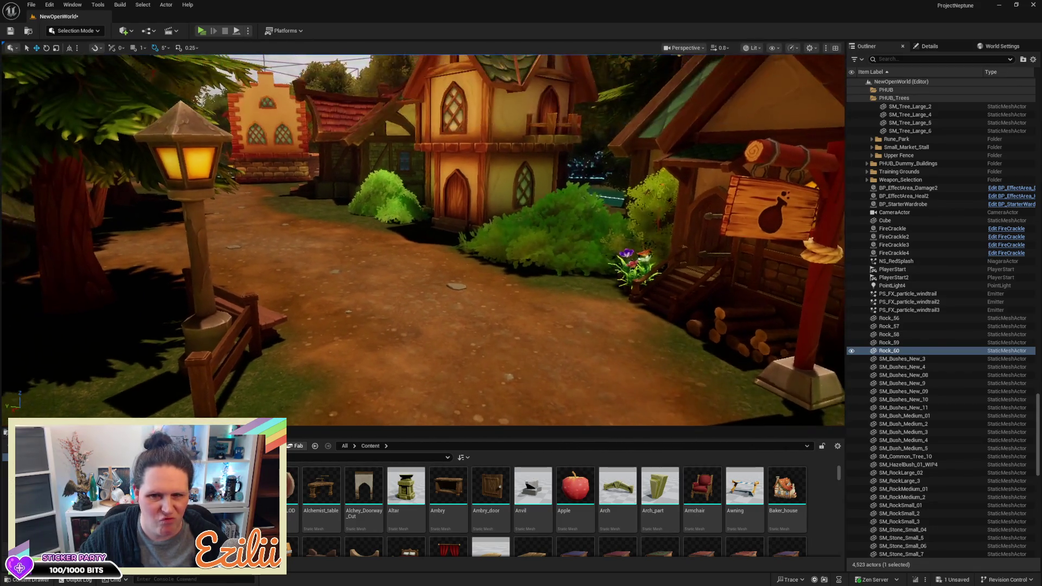
Step: Fly along the village path past the yellow brick house toward the stone stairs
key("w")
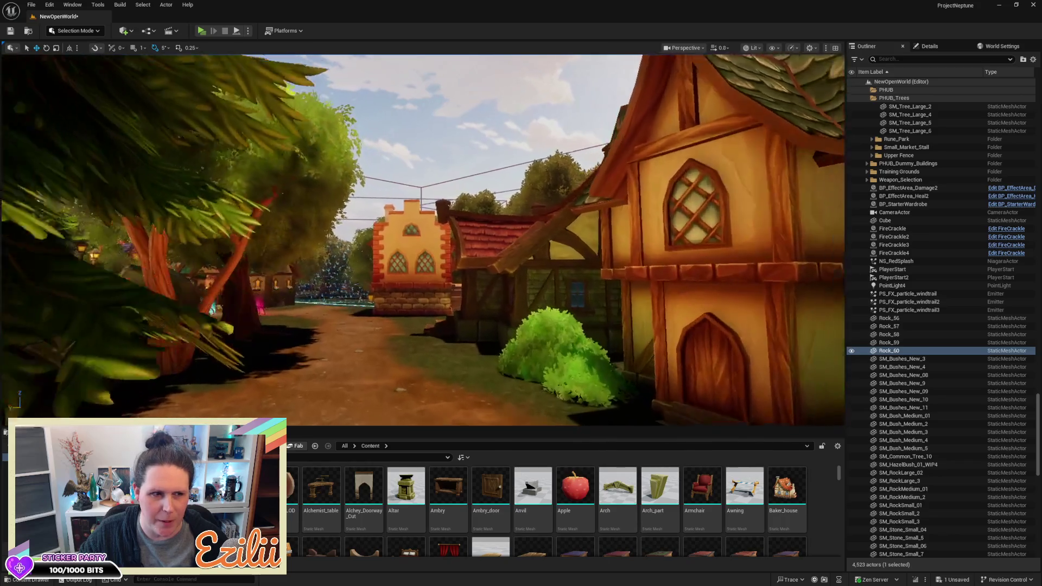
key("w")
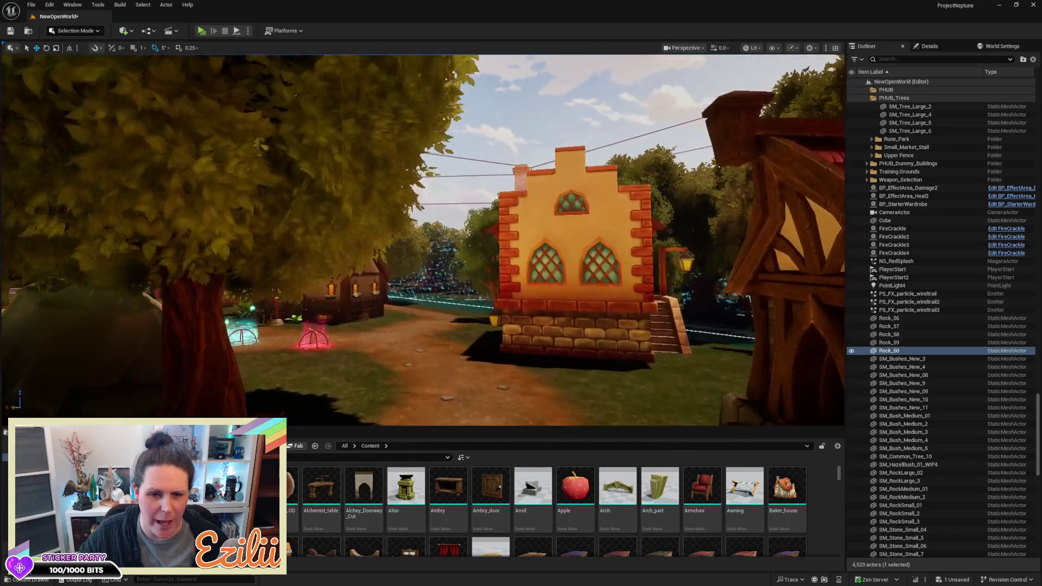
key("w")
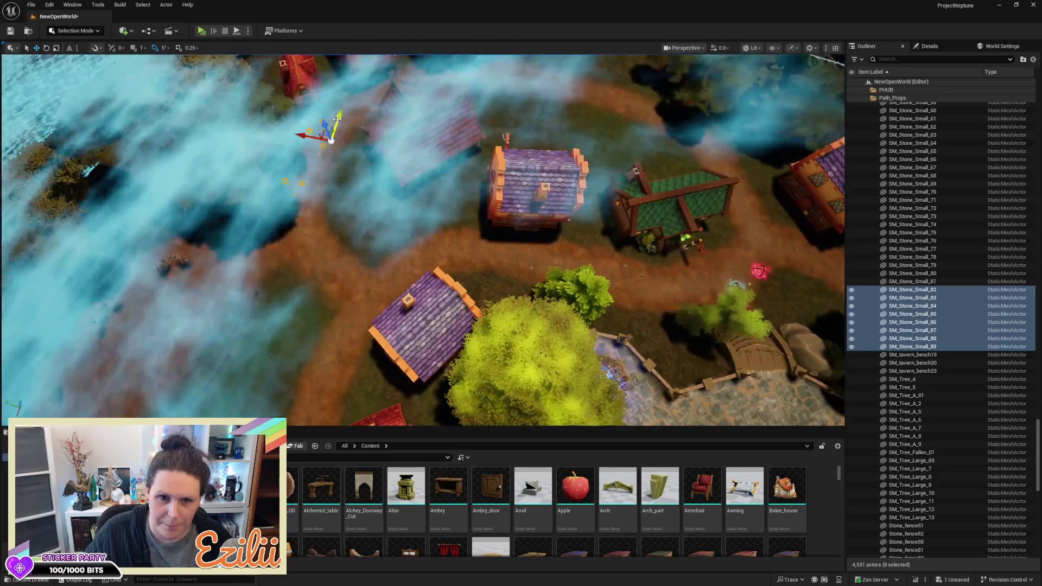
Step: Snap the eight small stones to the floor, spread them across the clearing, and raise them slightly
key("End")
mouse_move(245, 214)
left_mouse_down()
mouse_move(238, 320)
mouse_move(175, 318)
left_mouse_up()
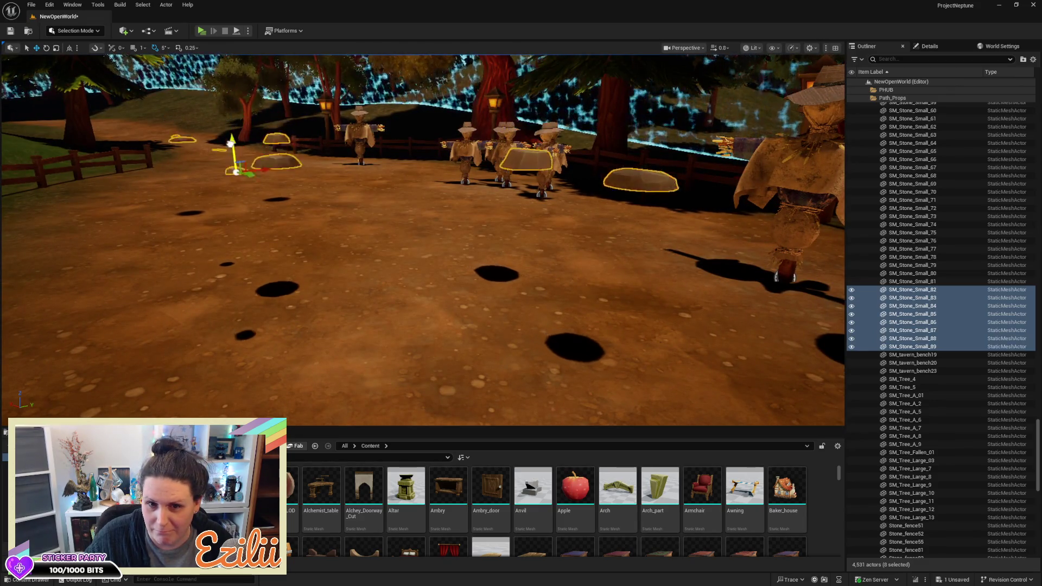
left_click_drag(228, 217, 234, 282)
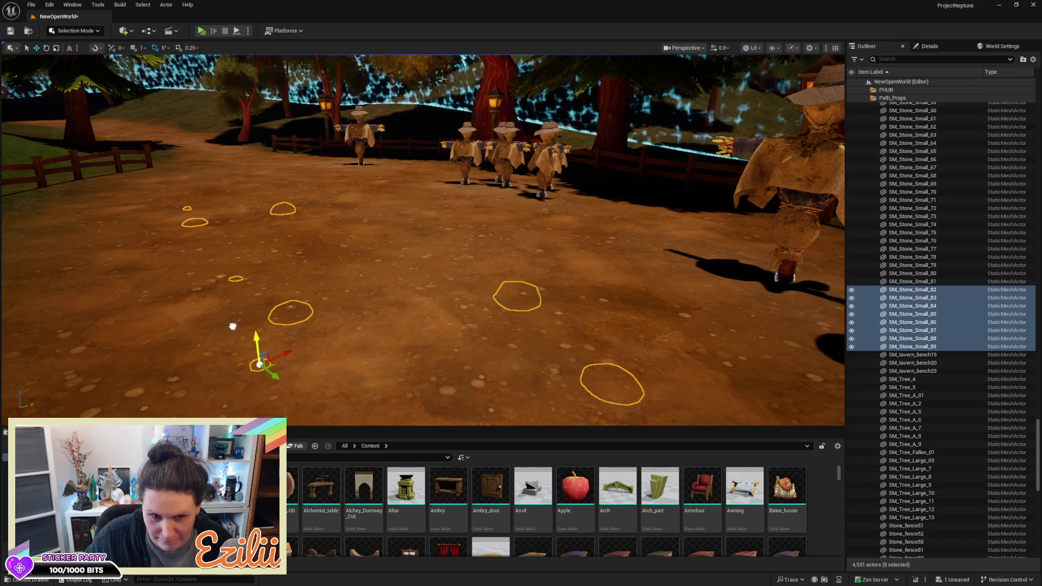
left_click_drag(234, 323, 236, 318)
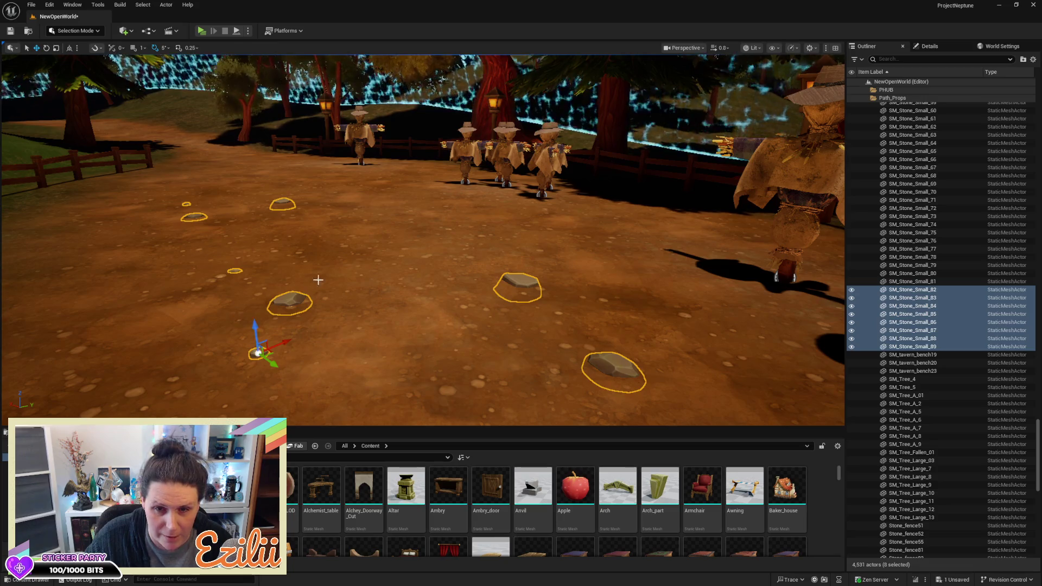
scroll(546, 317, "down", 10)
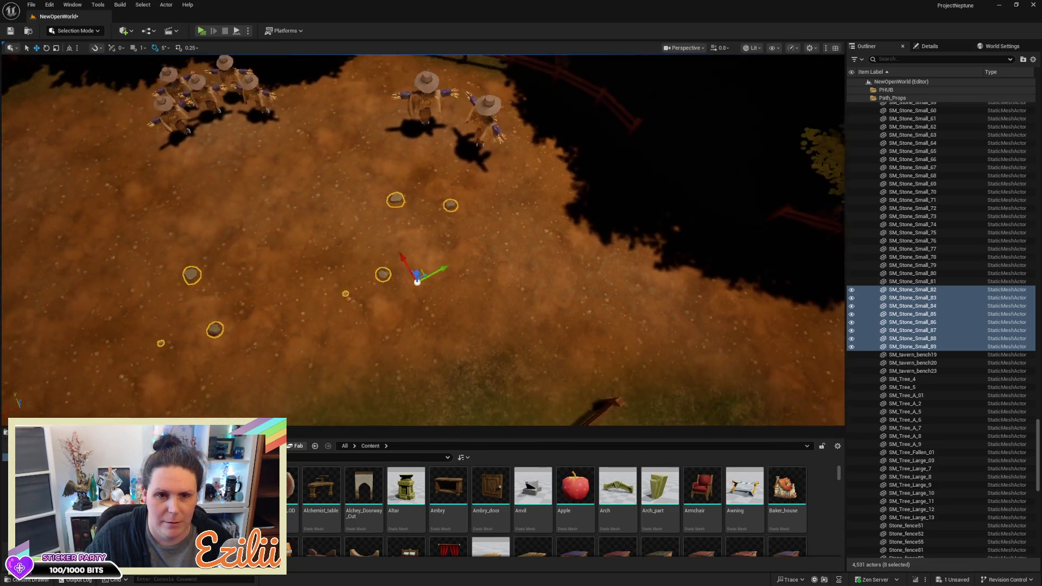
Step: Rotate the group of eight small stones 210 degrees
key("e")
mouse_move(547, 316)
left_mouse_down()
mouse_move(624, 320)
mouse_move(558, 305)
mouse_move(387, 201)
mouse_move(426, 158)
mouse_move(465, 164)
mouse_move(197, 239)
mouse_move(212, 242)
mouse_move(225, 282)
mouse_move(207, 287)
left_mouse_up()
key("w")
Step: Alt-drag copies of the eight stones down-right along the clearing's edge
key("e")
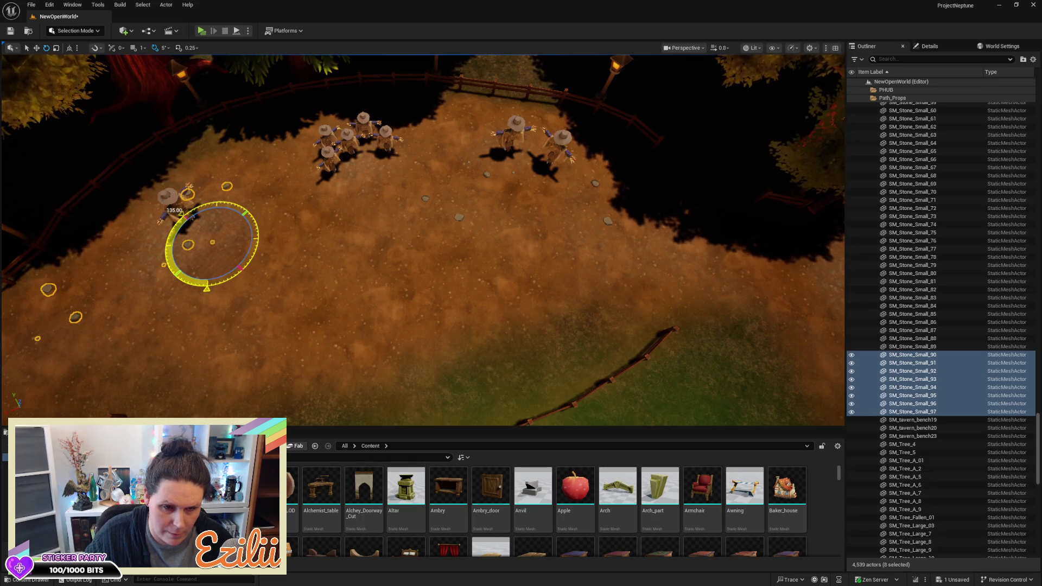
key("w")
mouse_move(224, 223)
left_mouse_down()
mouse_move(291, 233)
mouse_move(293, 206)
left_mouse_up()
scroll(293, 207, "up", 5)
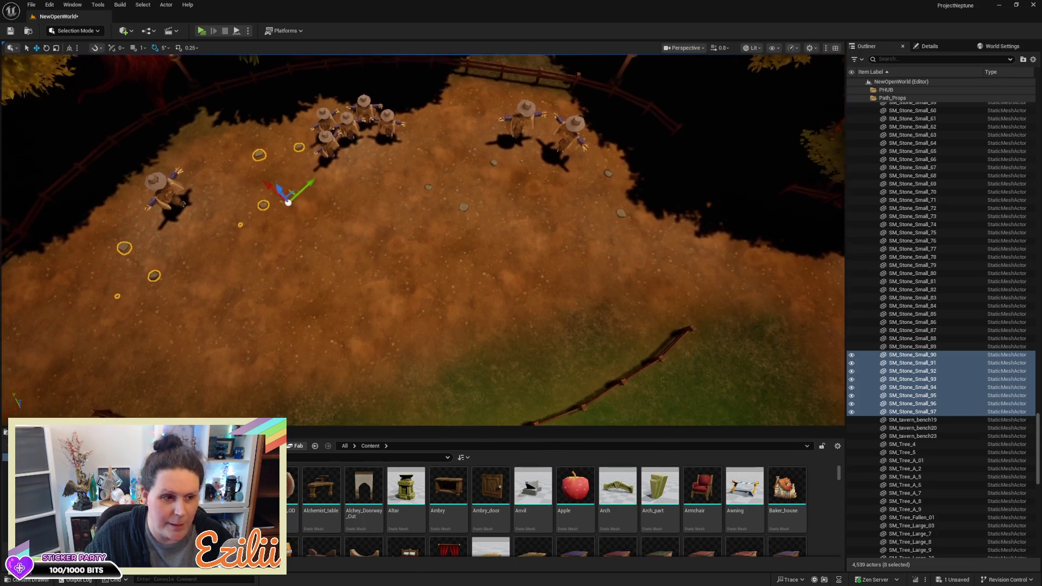
scroll(298, 207, "up", 8)
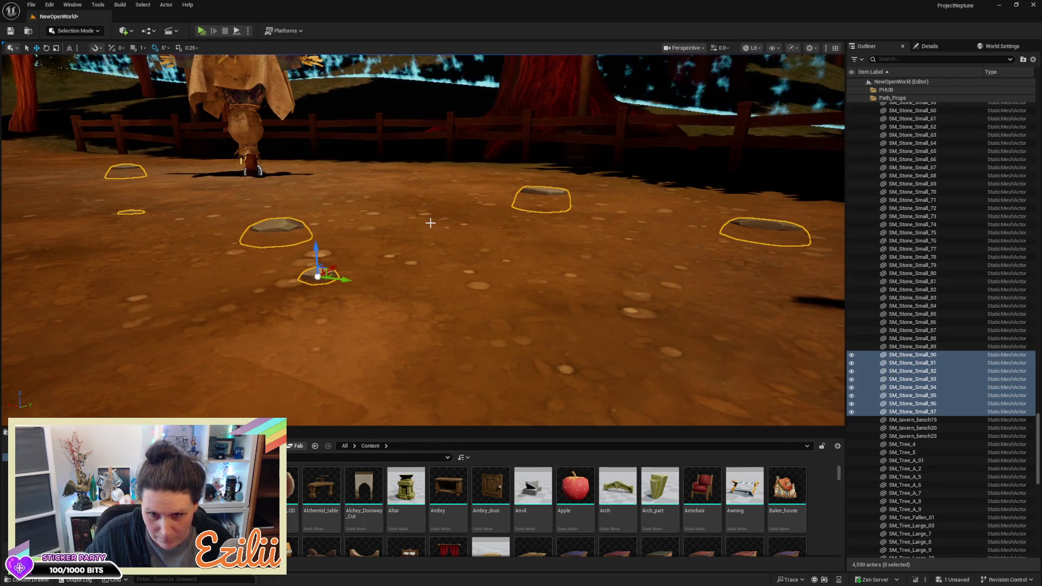
left_click_drag(298, 207, 380, 209)
scroll(423, 239, "down", 10)
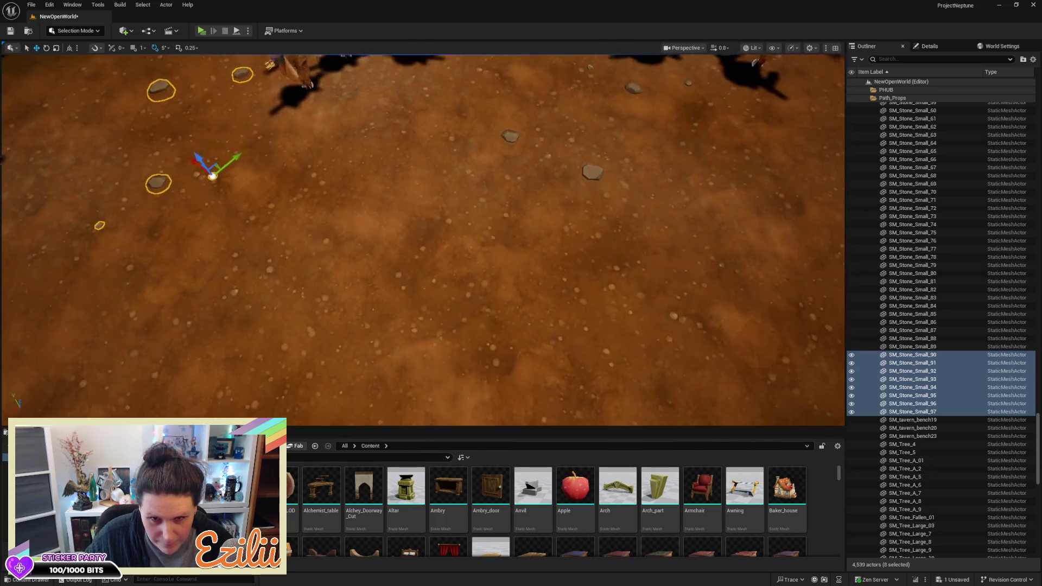
scroll(325, 180, "down", 8)
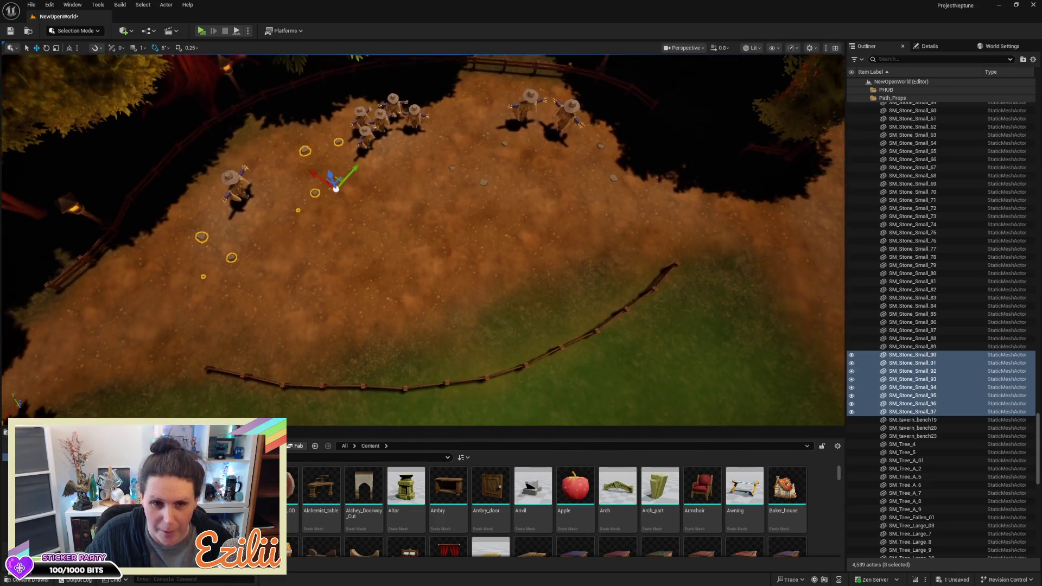
left_click_drag(324, 180, 408, 240)
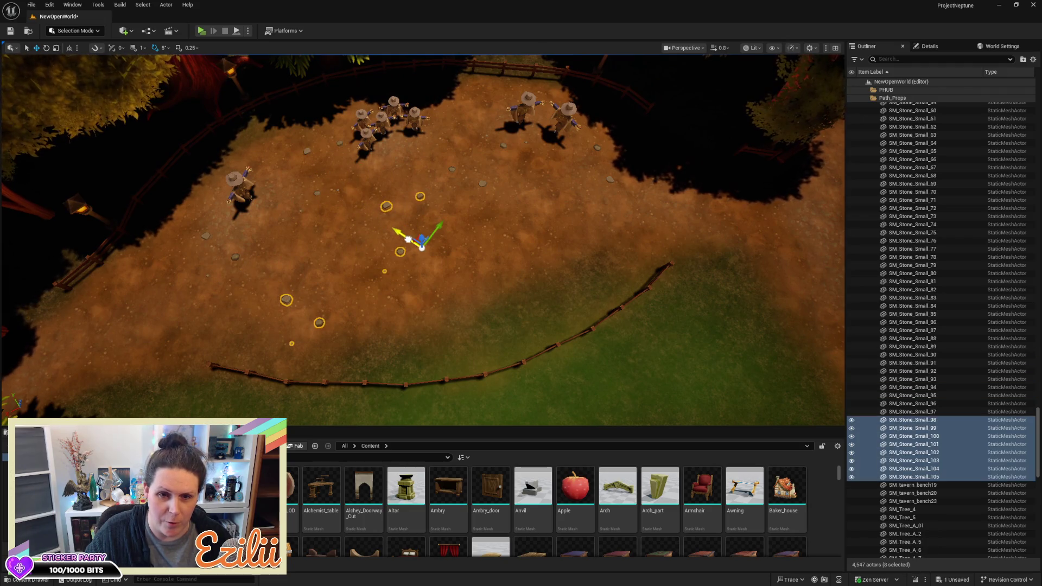
Step: Rotate the copied stones from 165 to 220 degrees to follow the clearing's curve
key("e")
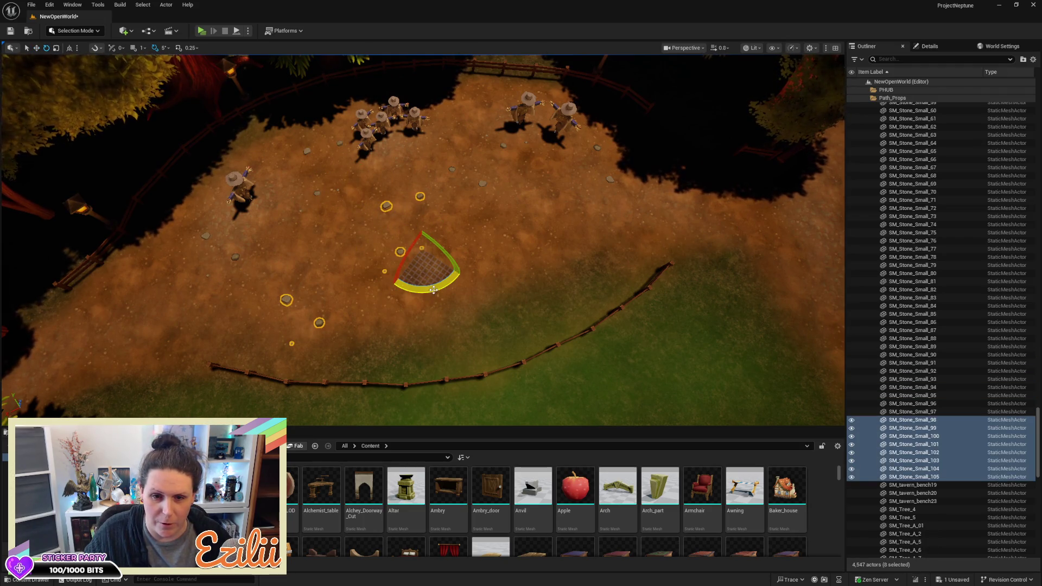
left_click_drag(468, 265, 434, 295)
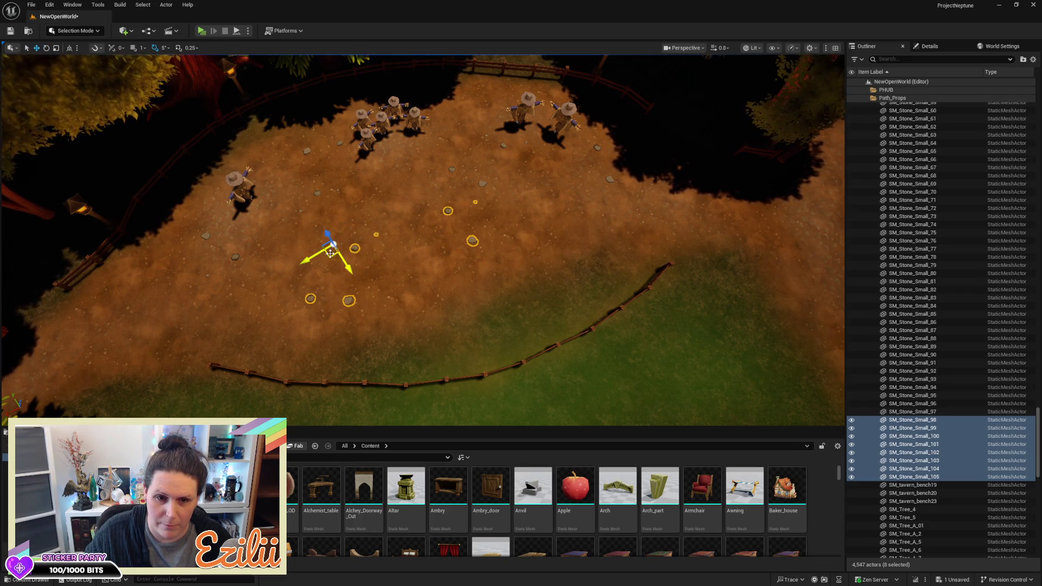
mouse_move(287, 293)
left_mouse_down()
mouse_move(369, 217)
mouse_move(391, 152)
mouse_move(463, 279)
mouse_move(462, 303)
mouse_move(478, 315)
mouse_move(521, 260)
mouse_move(477, 260)
mouse_move(478, 239)
left_mouse_up()
key("Escape")
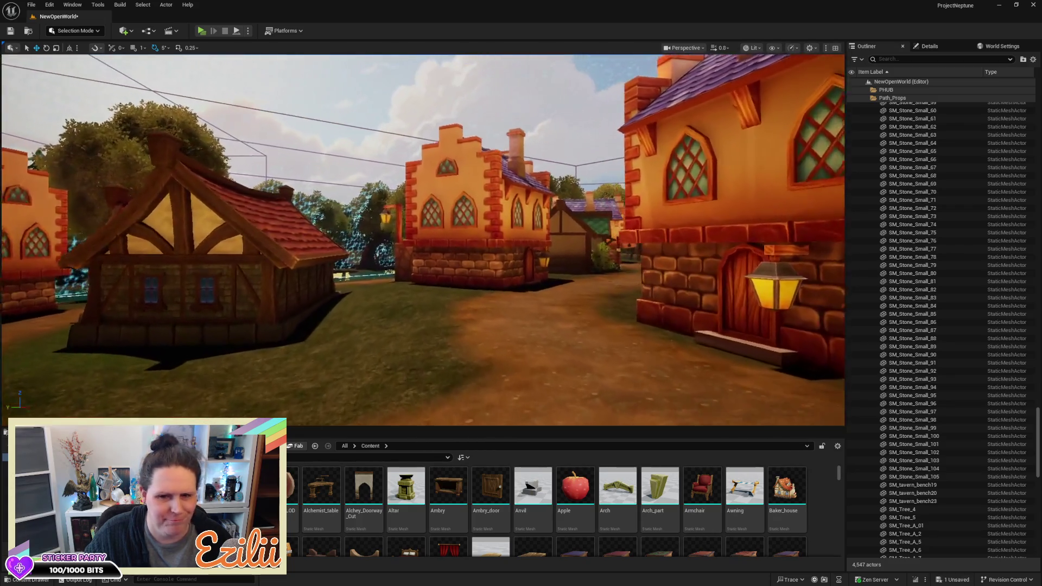
Step: Fly to the two portals in the square and select and frame the blue healing zone
key("w")
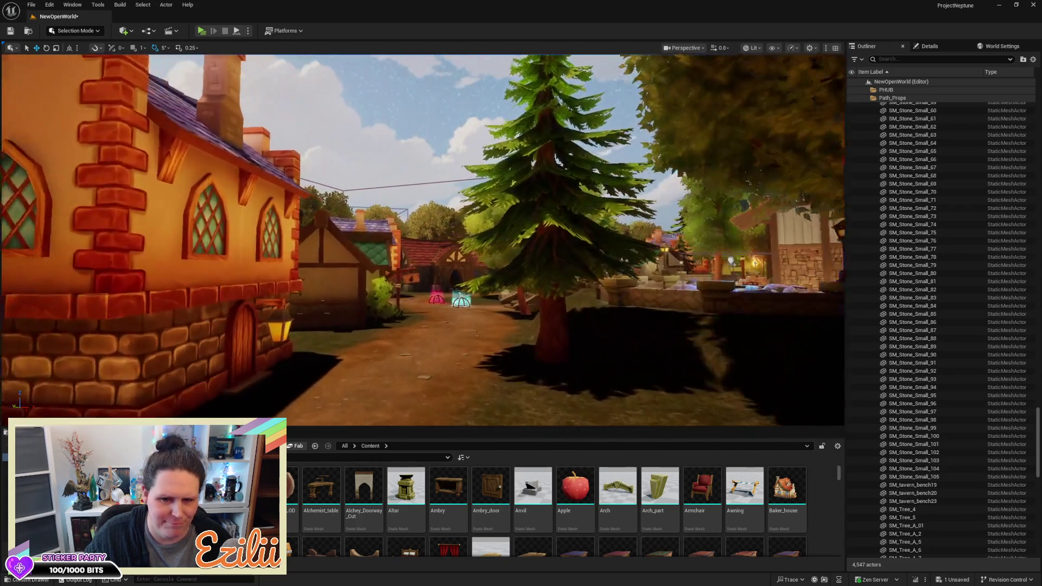
key("w")
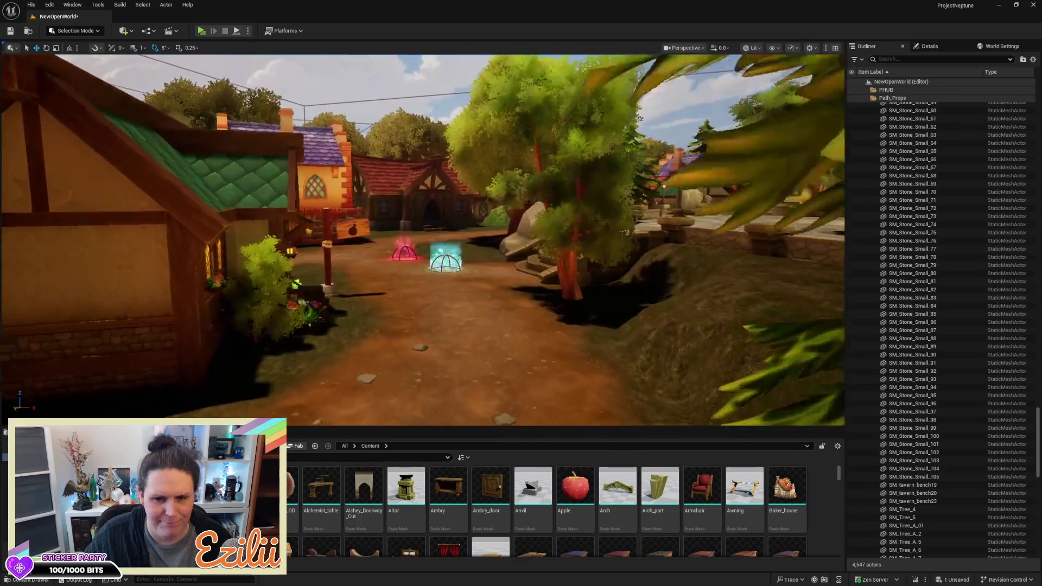
key("w")
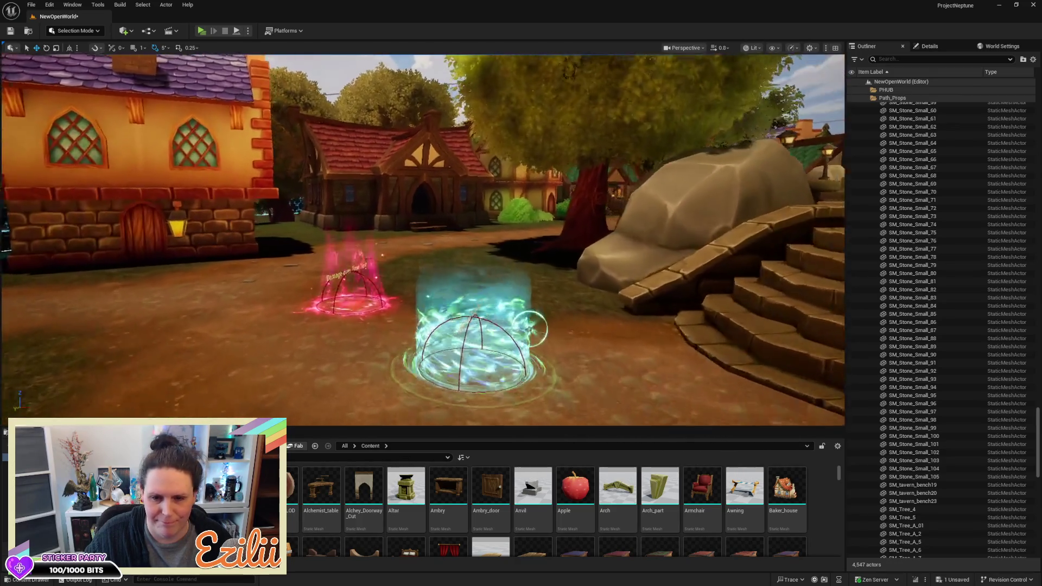
left_click(487, 340)
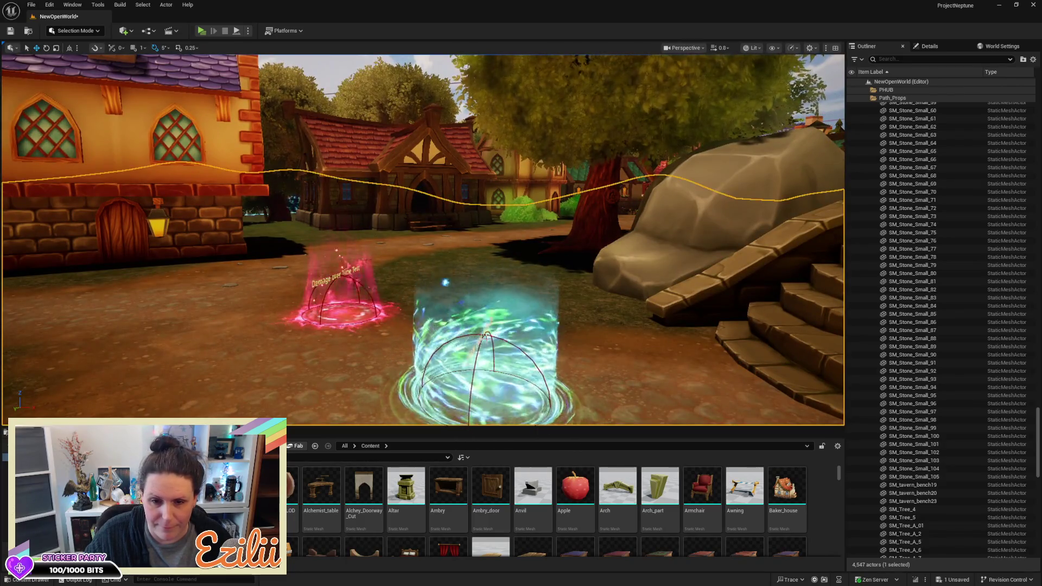
left_click(485, 330)
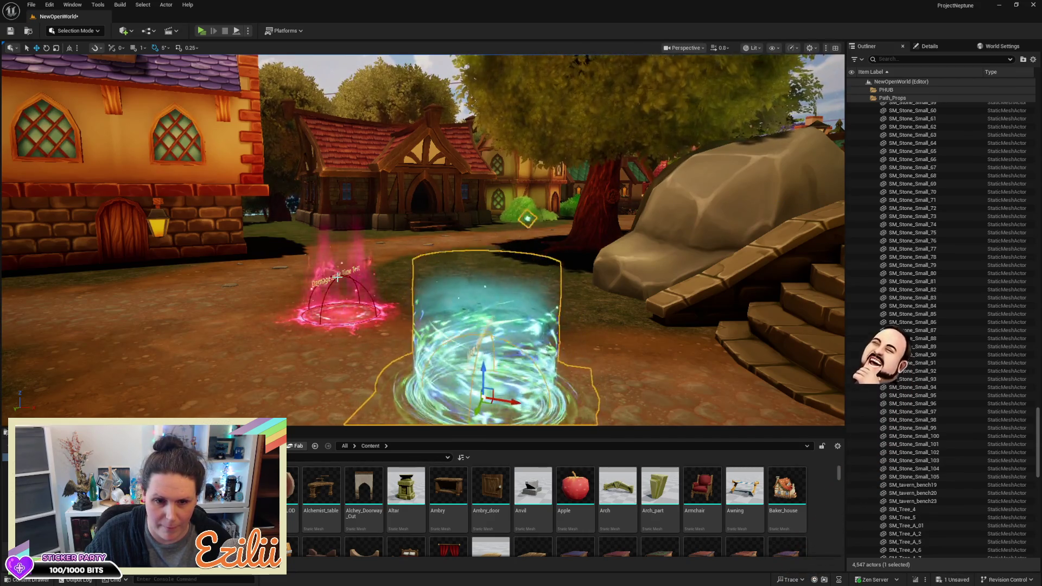
left_click(487, 340, "ctrl")
left_click(487, 340)
key("f")
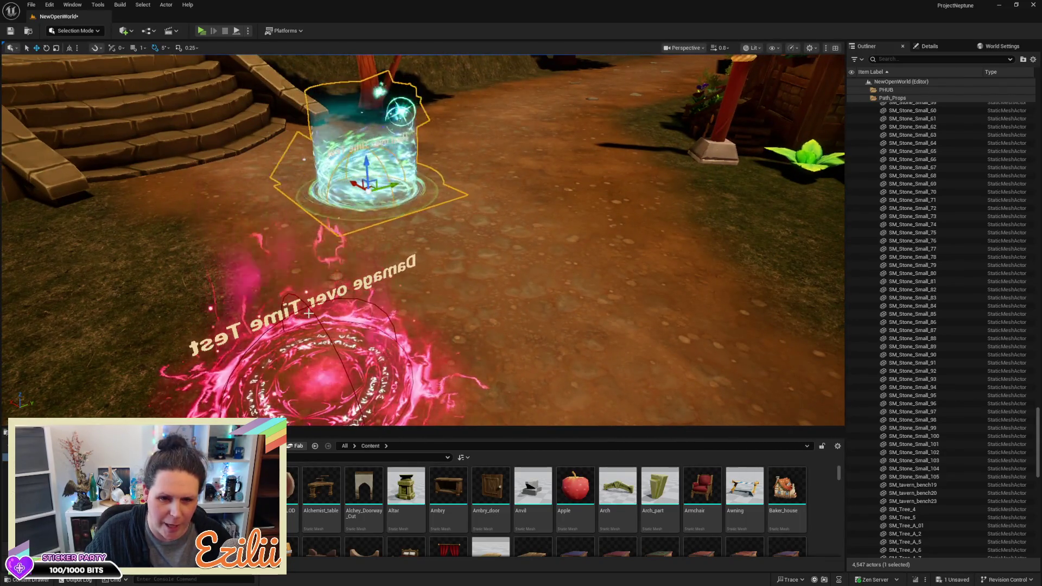
Step: Add the pink Damage over Time zone to the selection and frame both effects
left_click(308, 305, "ctrl")
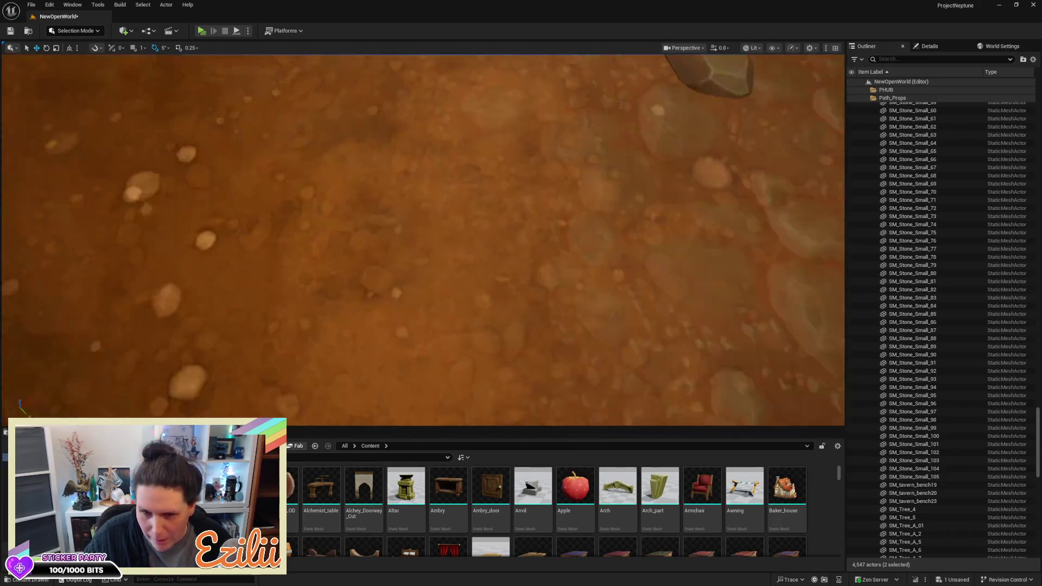
key("f")
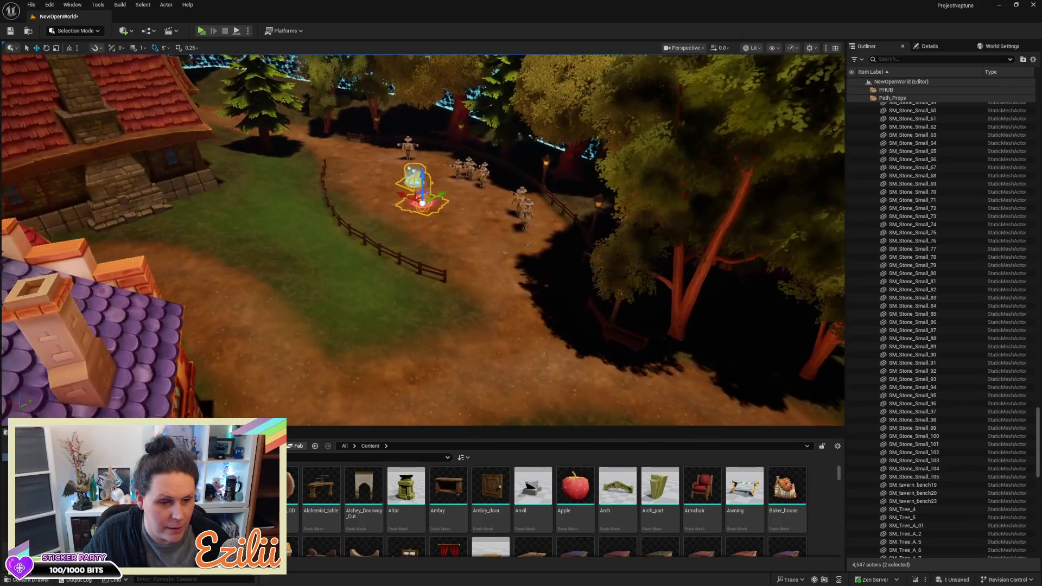
mouse_move(423, 244)
left_mouse_down()
mouse_move(496, 179)
mouse_move(496, 204)
left_mouse_up()
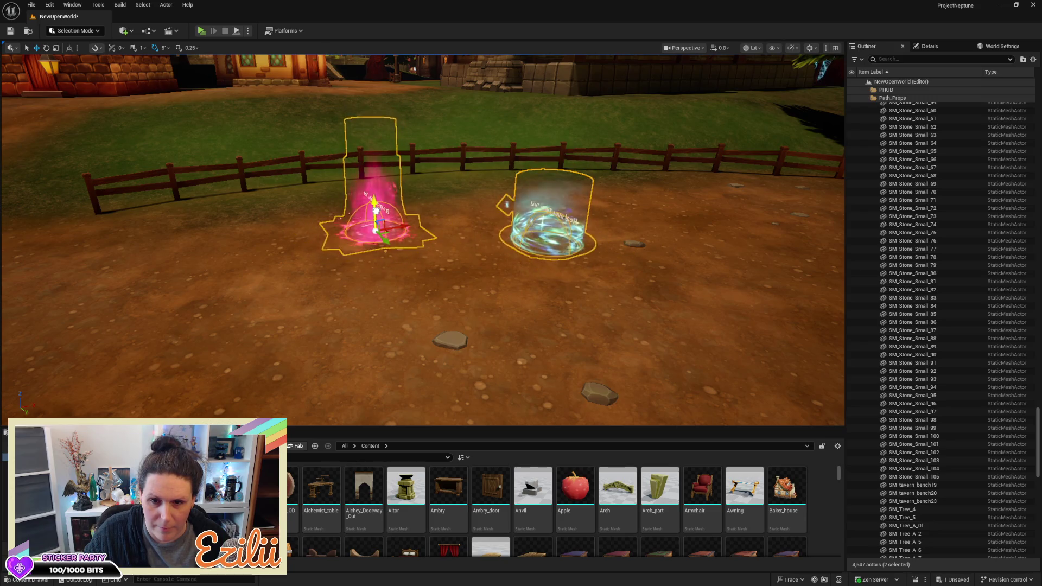
mouse_move(465, 302)
left_mouse_down()
mouse_move(424, 326)
mouse_move(282, 358)
left_mouse_up()
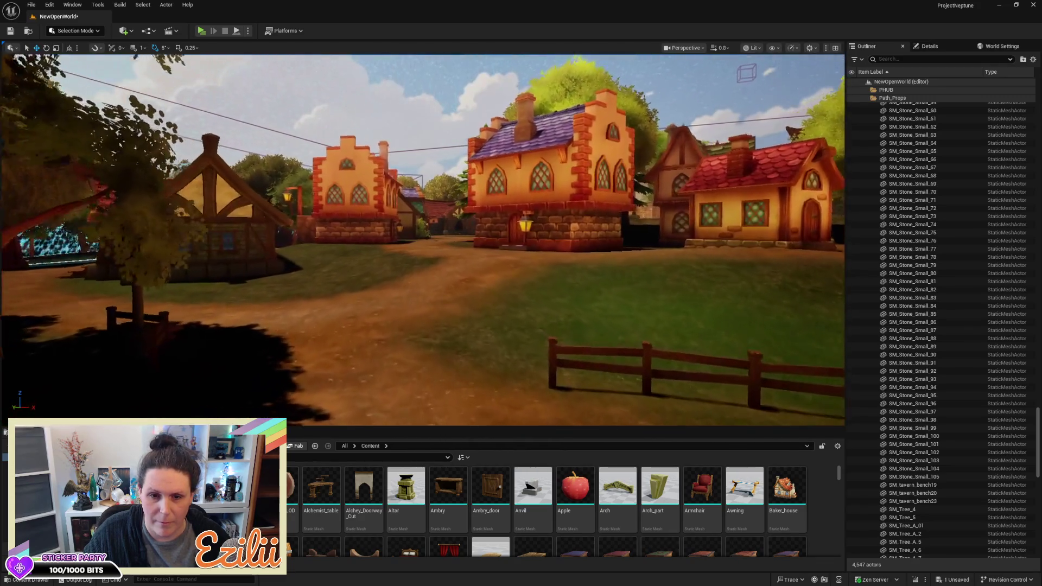
Step: After flying through the village streets, save the NewOpenWorld map with Ctrl+S and launch a standalone preview
key("w")
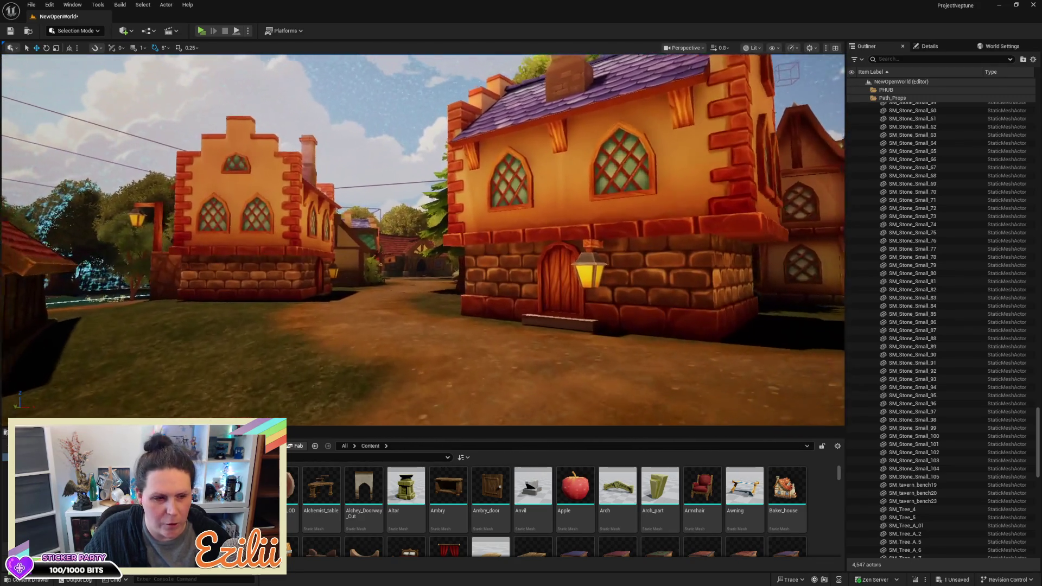
key("w")
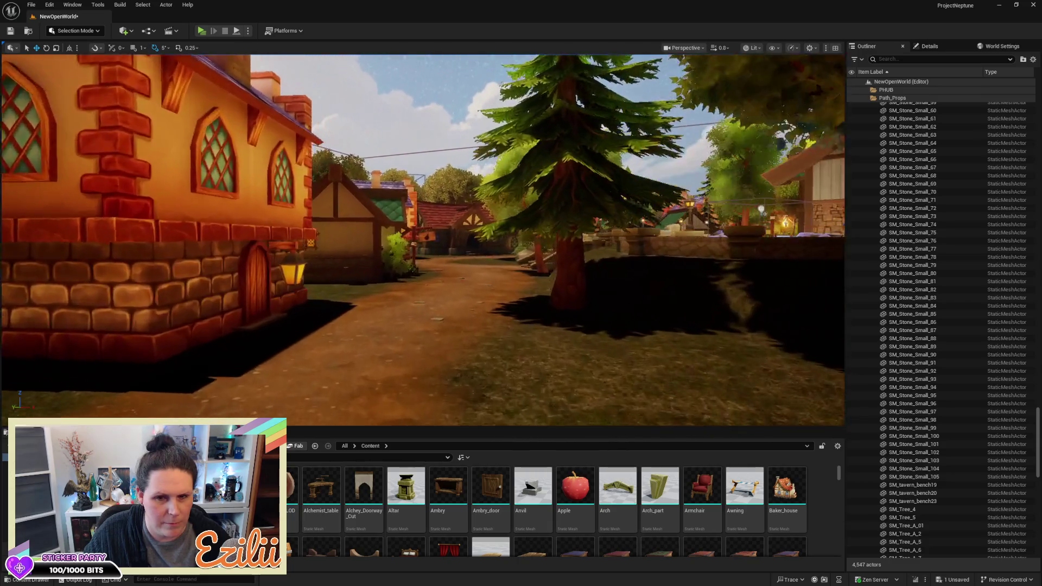
key("w")
key("w")
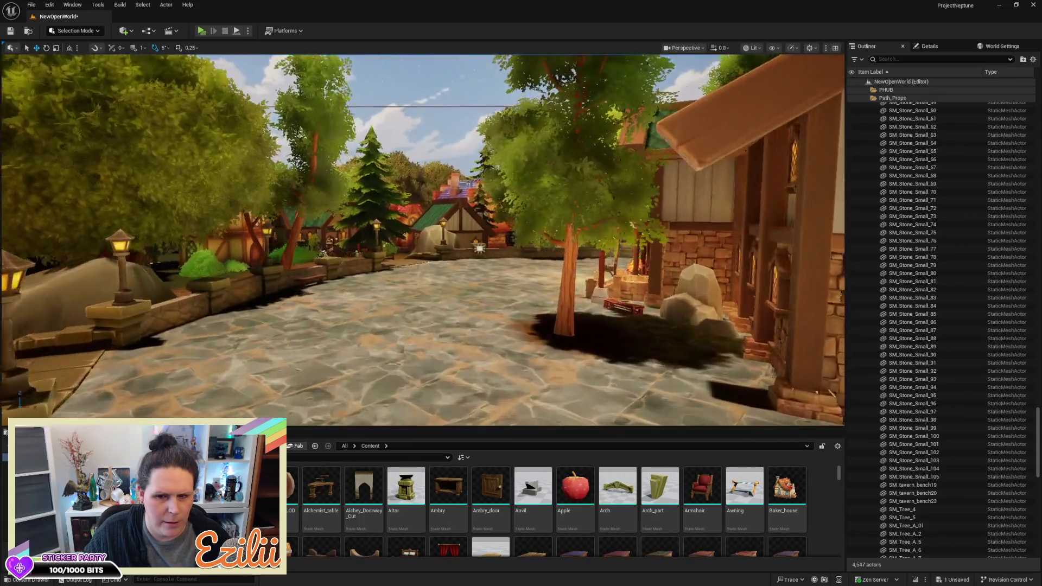
key("w")
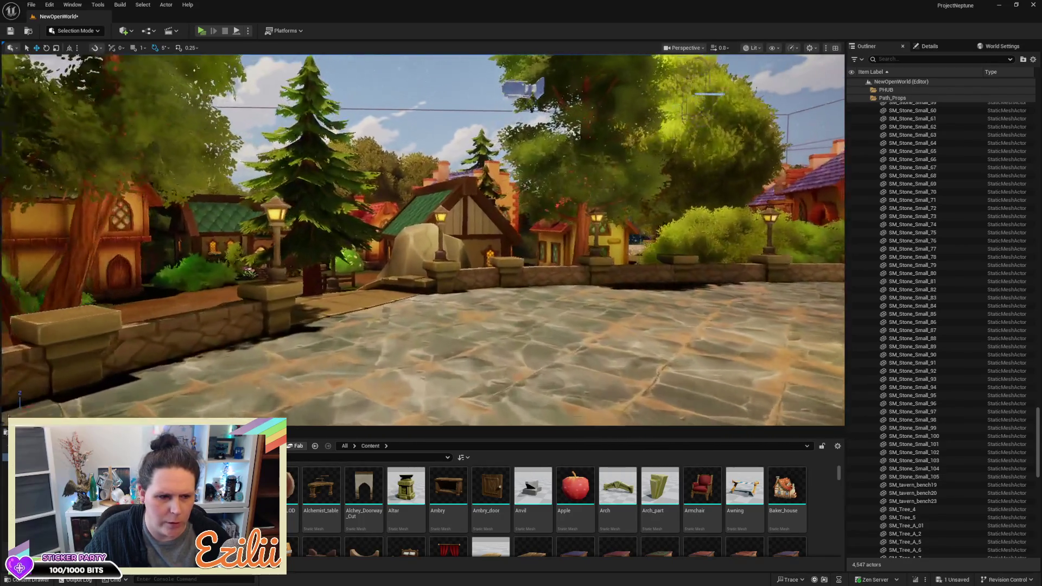
key("w")
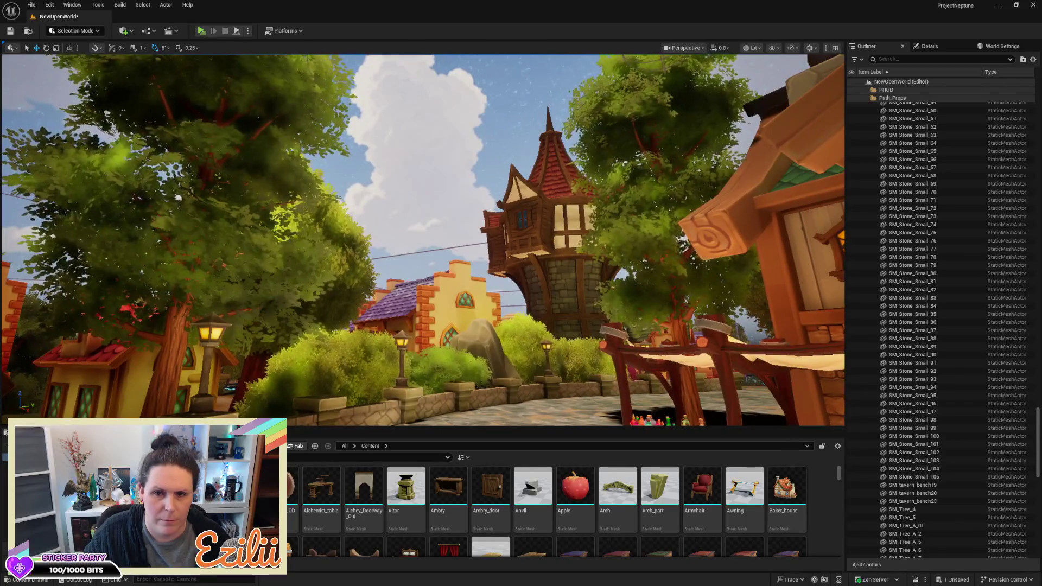
key("ctrl+s")
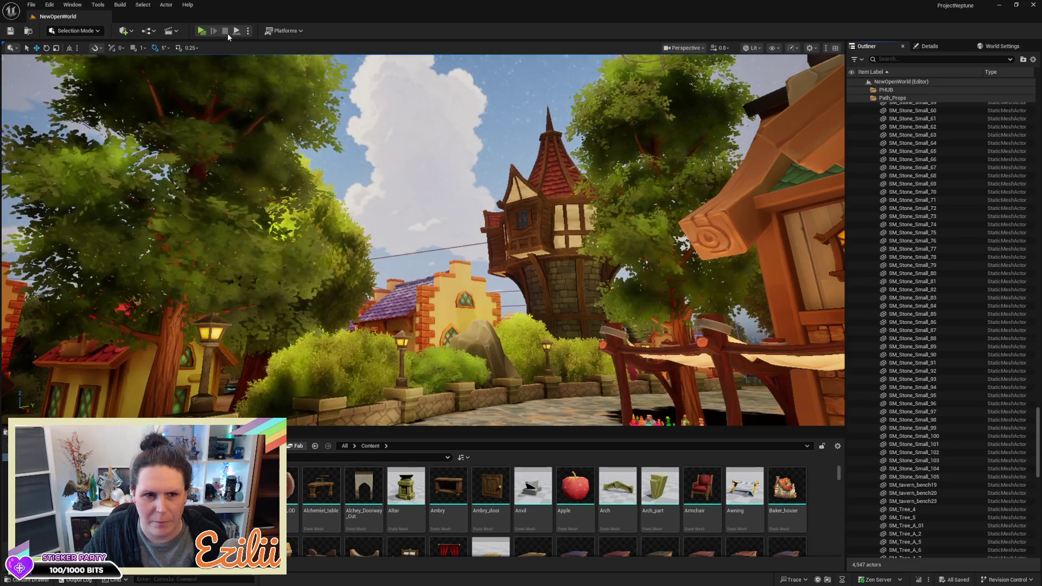
left_click(206, 30)
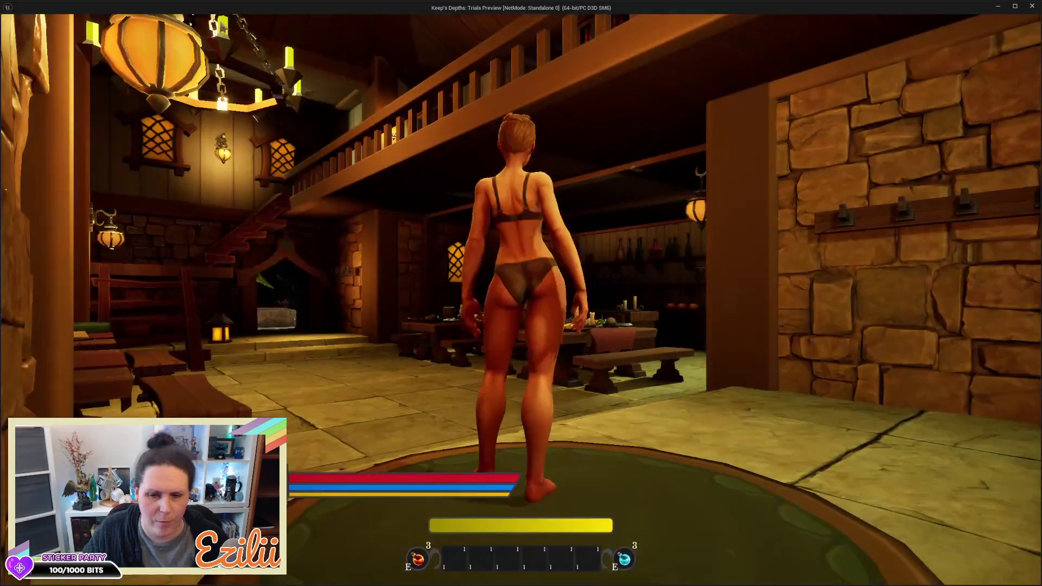
Step: Run the character across the courtyard with a dodge-roll, over the stone bridge and down the dirt path
key("w")
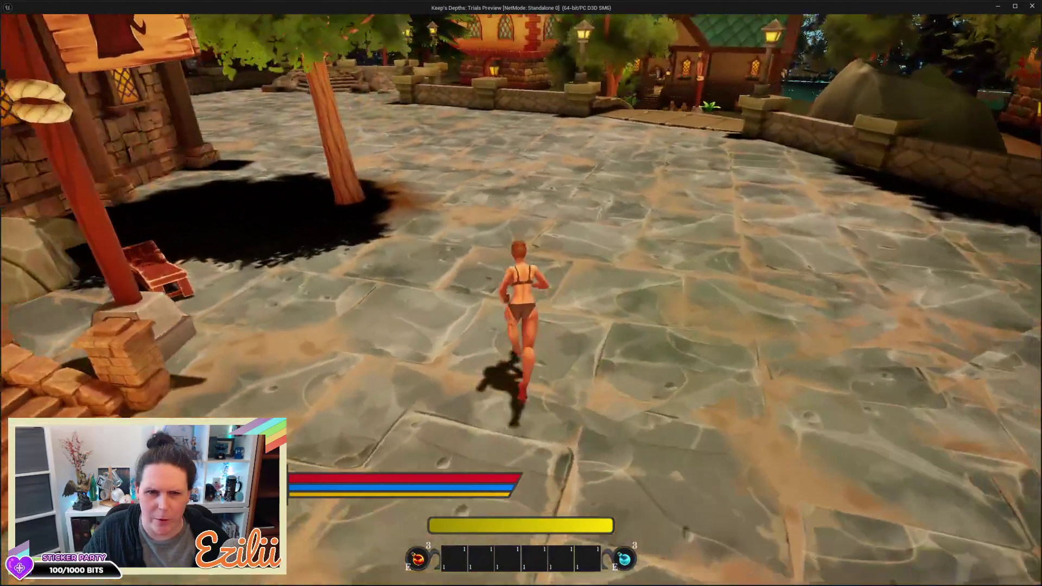
key("space")
key("w")
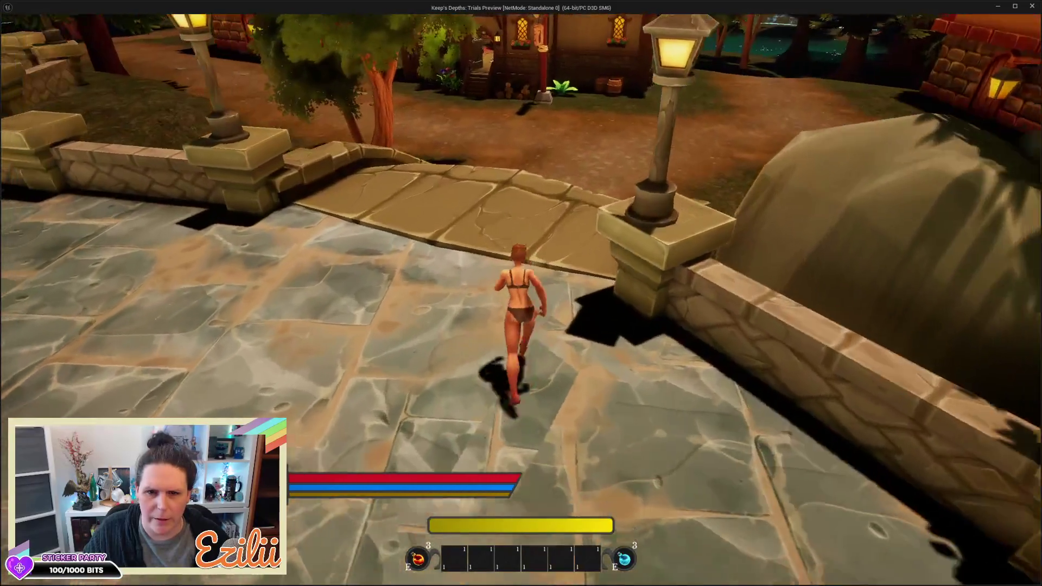
key("w")
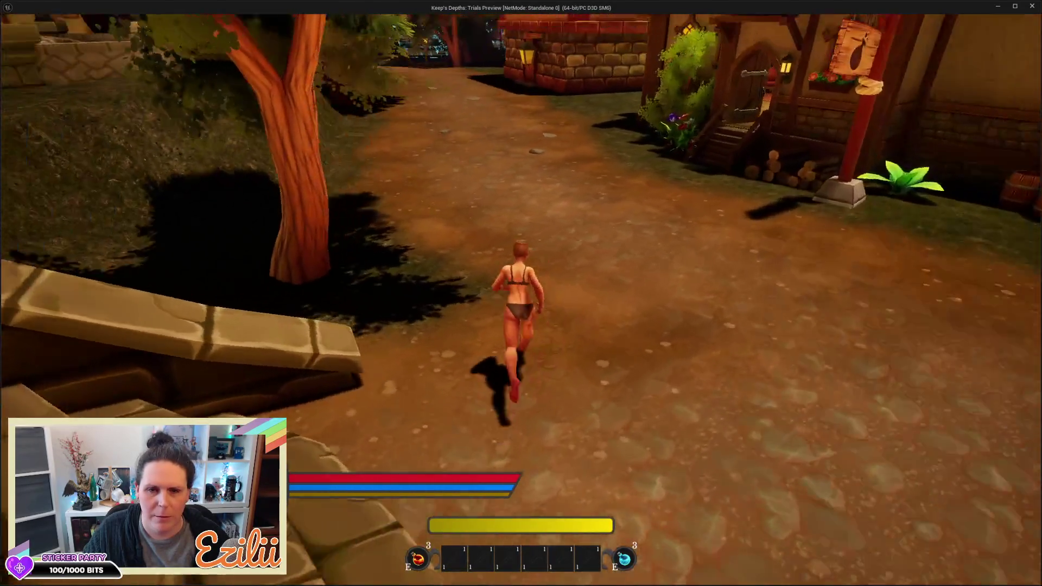
key("w")
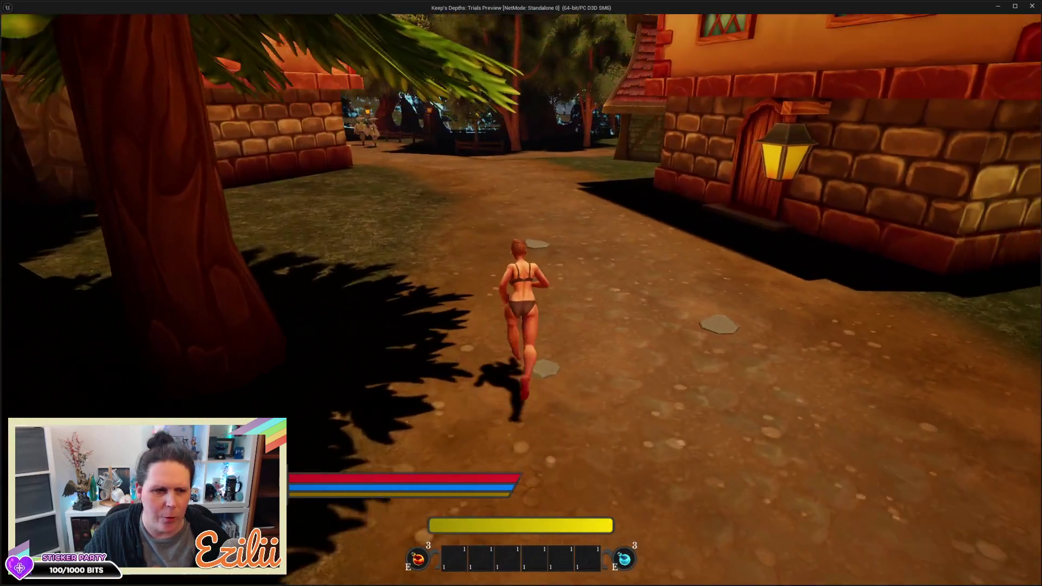
key("w")
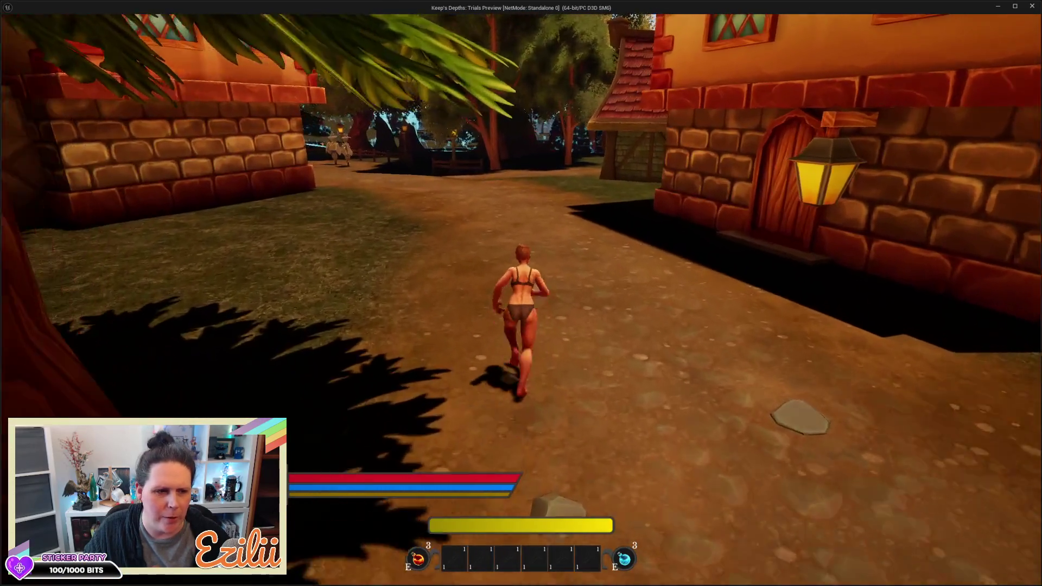
key("w")
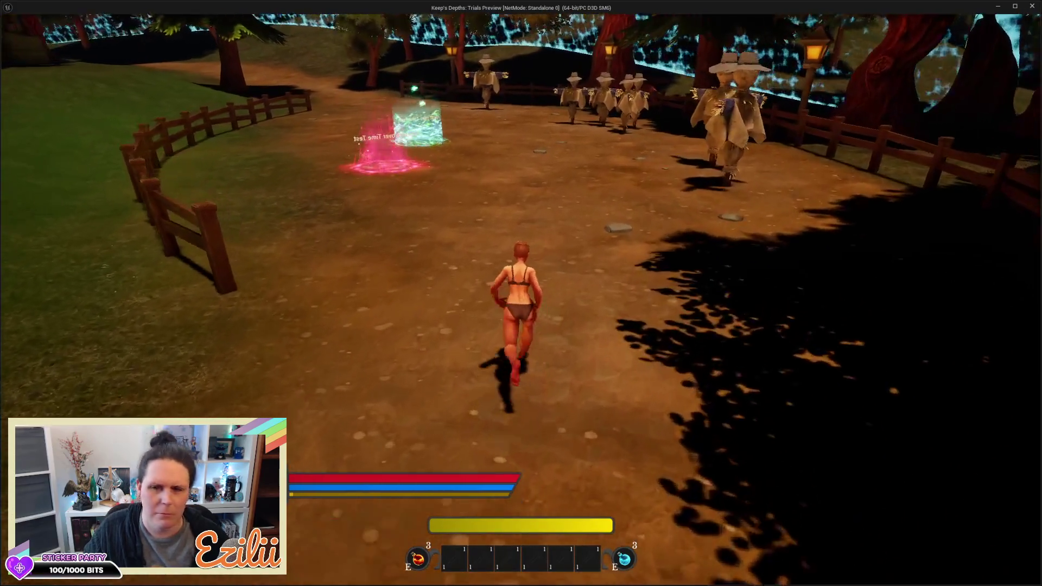
Step: Walk through the scarecrow clearing's damage and heal zones, head back, and close the preview
key("w")
key("w")
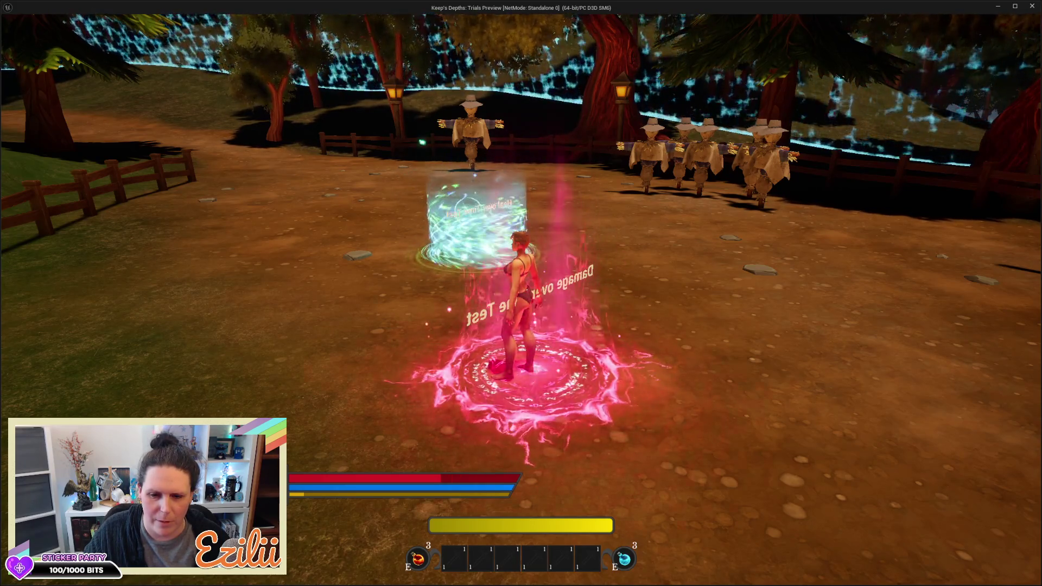
key("w")
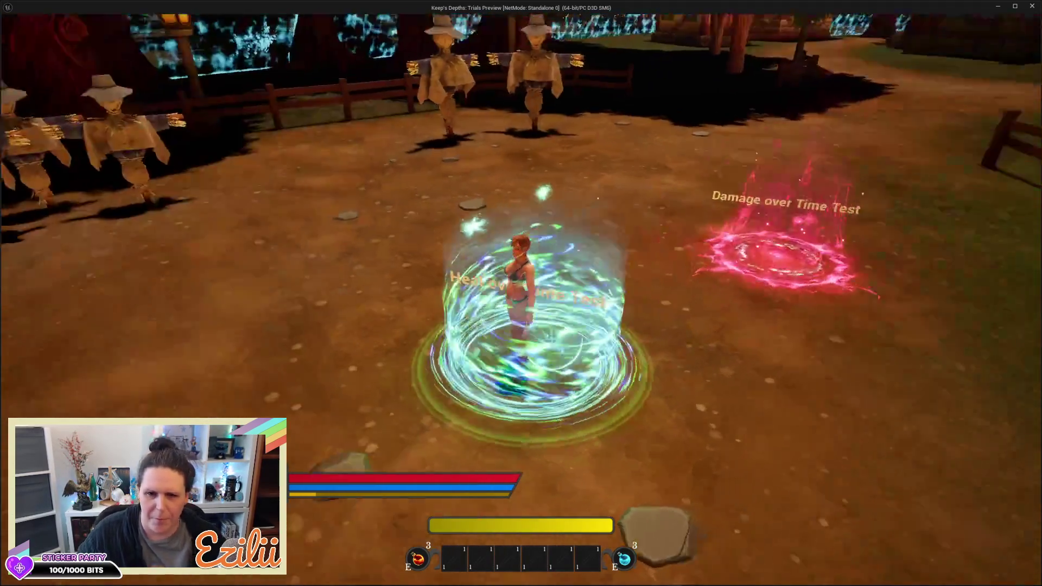
key("w")
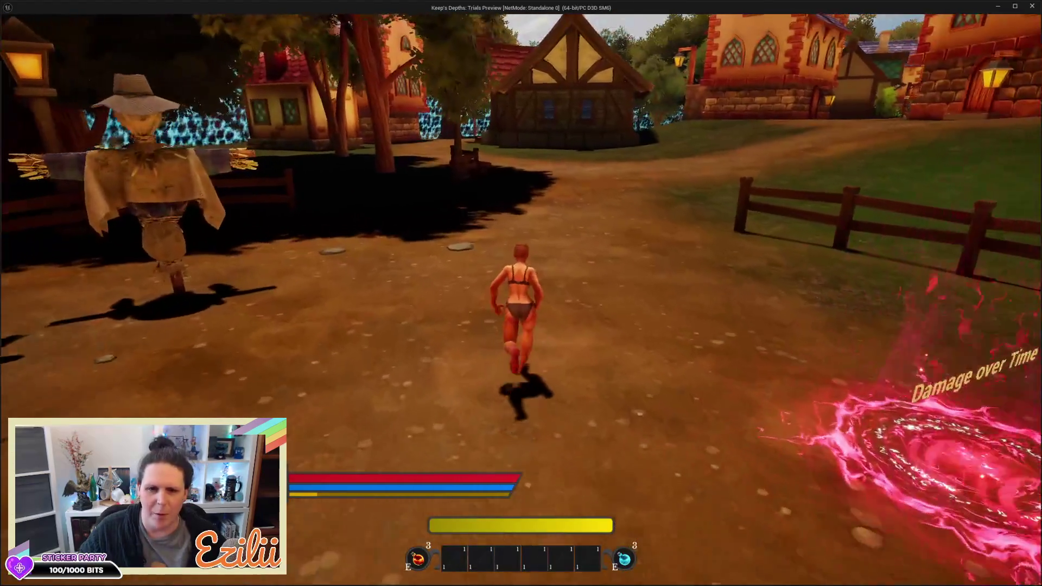
key("Escape")
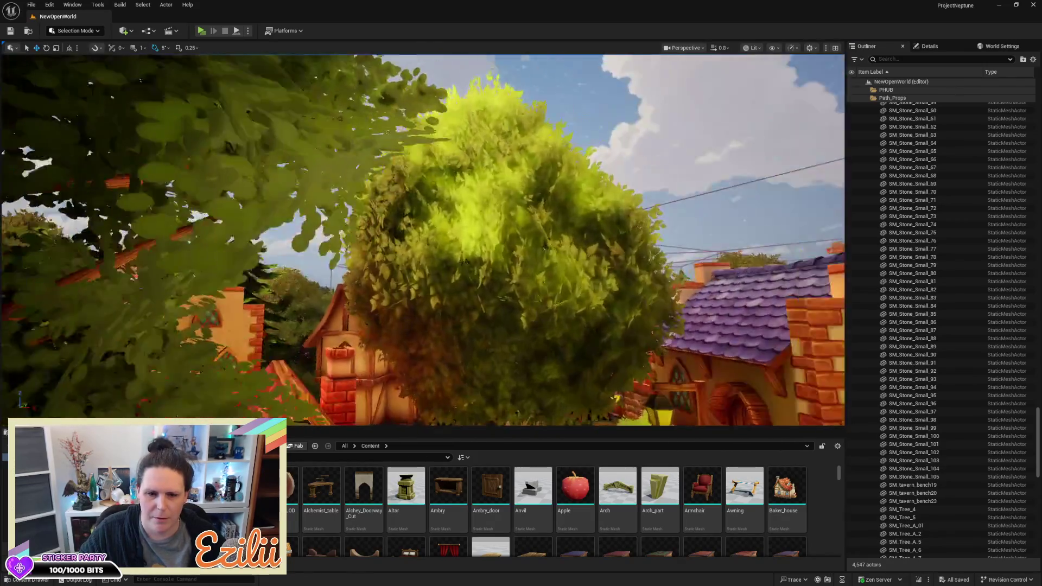
Step: Lower the stone in the middle of the scarecrow dirt path slightly using the gizmo's Z arrow
scroll(422, 240, "up", 2)
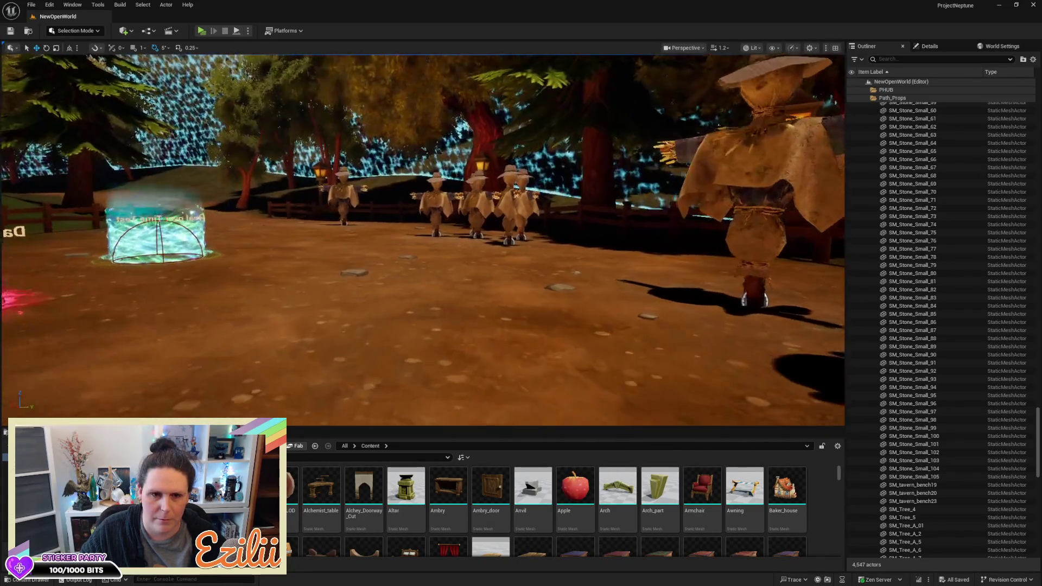
left_click(409, 288)
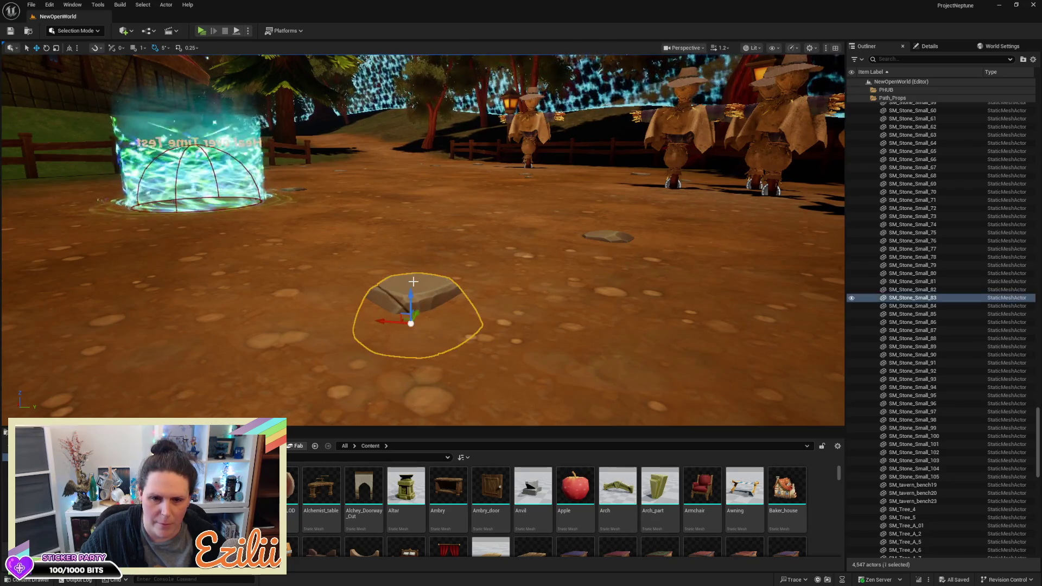
left_click(409, 288)
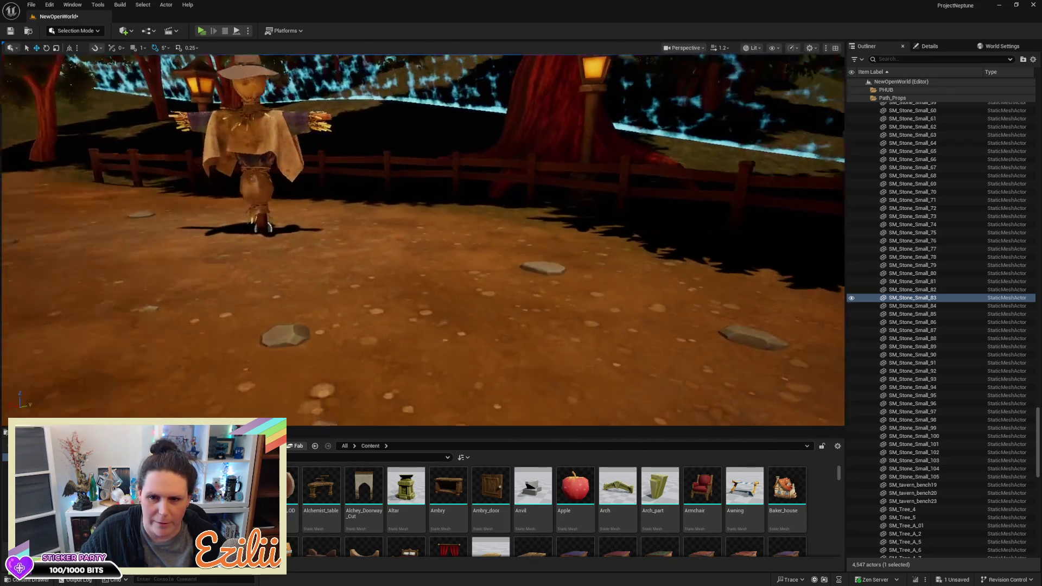
left_click(391, 265)
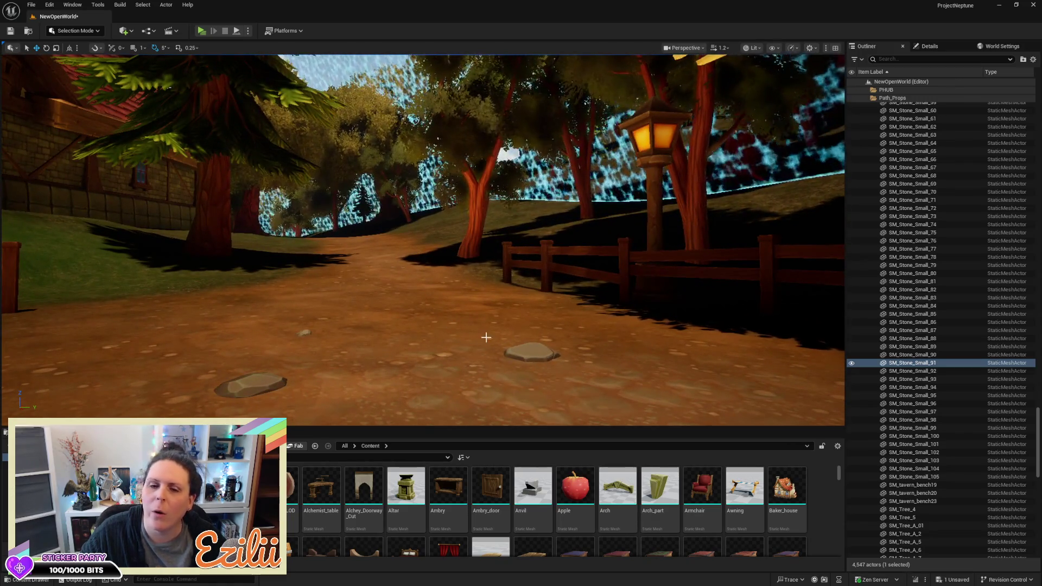
left_click(525, 347)
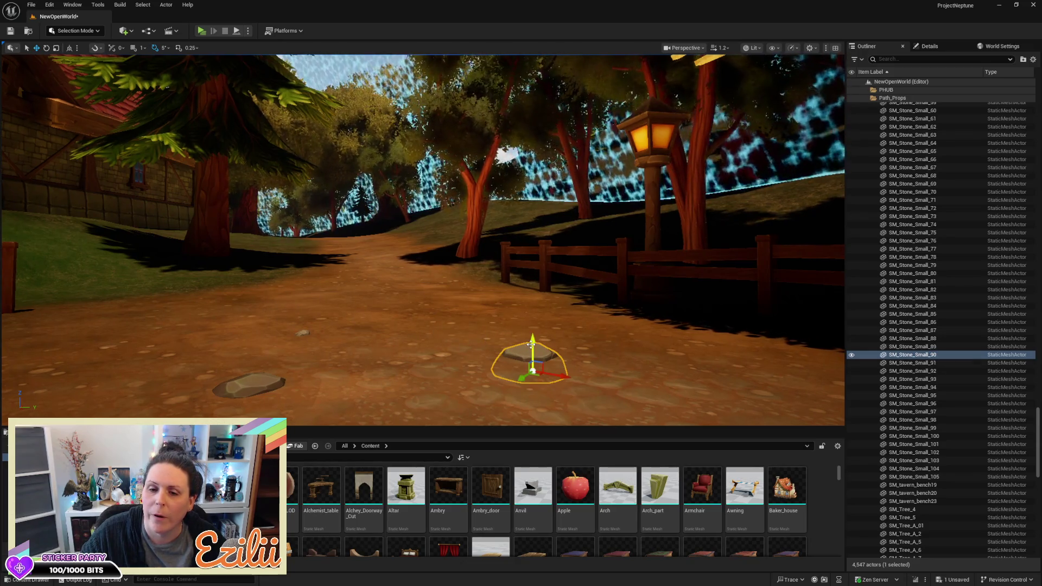
left_click_drag(531, 343, 431, 363)
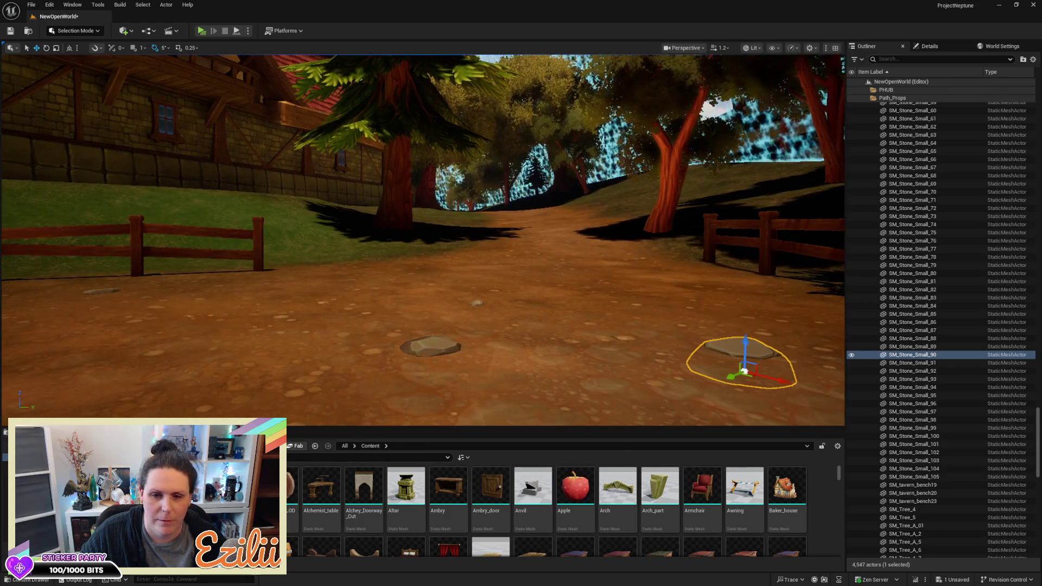
left_click(430, 348)
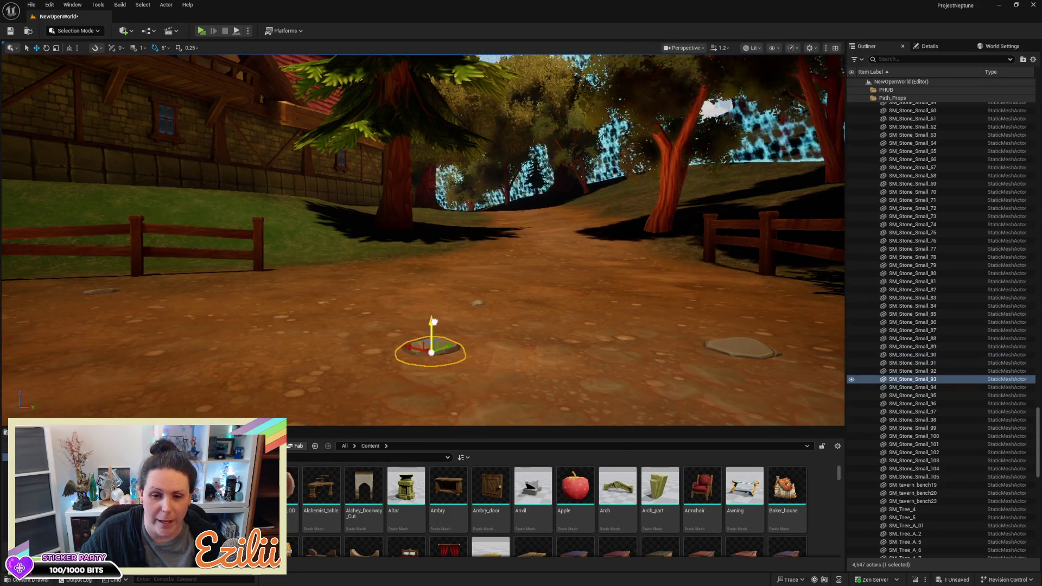
left_click(448, 310)
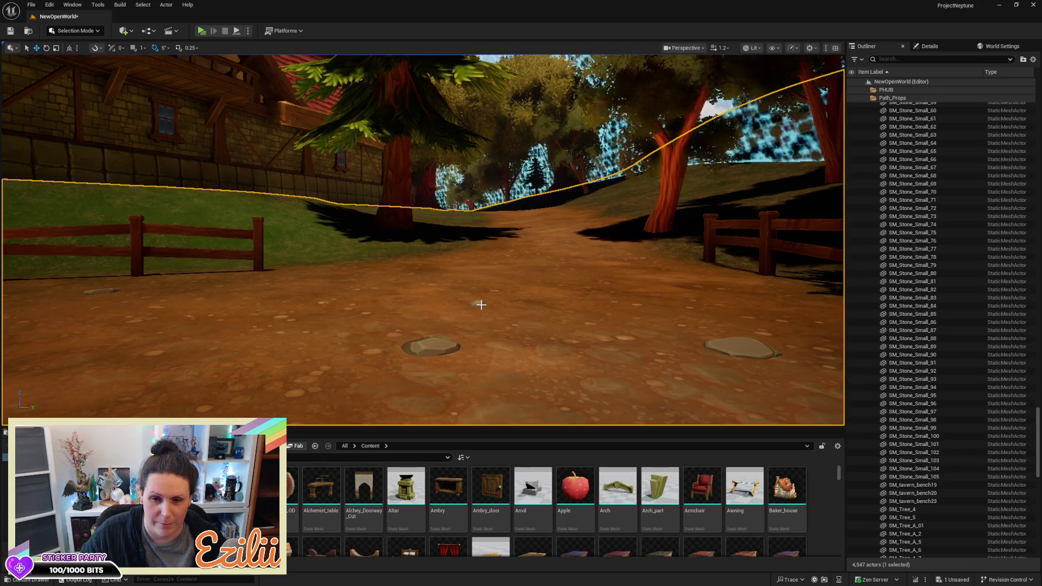
left_click(478, 303)
mouse_move(481, 274)
left_mouse_down()
mouse_move(456, 206)
mouse_move(500, 217)
left_mouse_up()
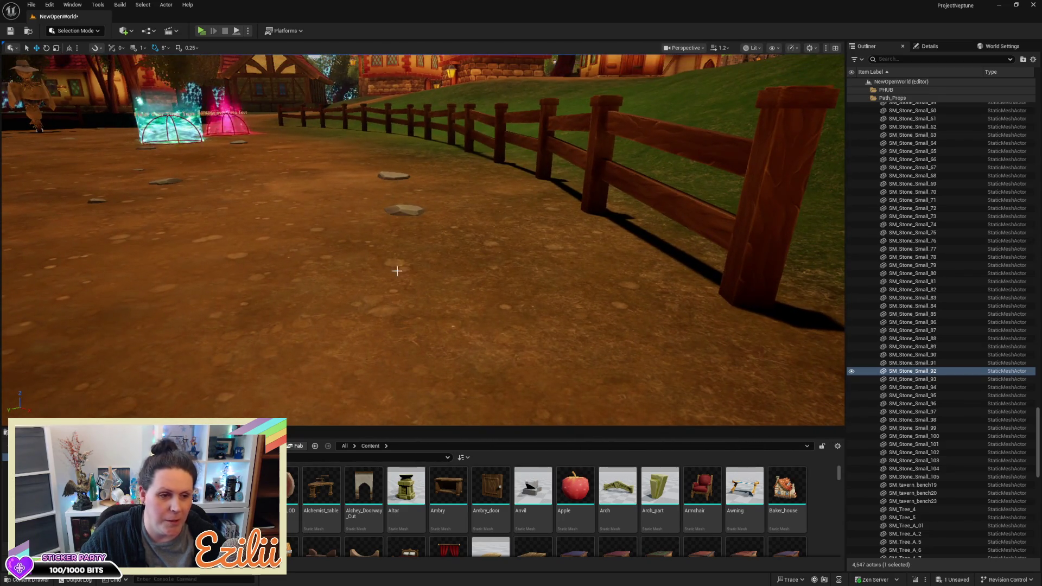
Step: Check the small stones along the dirt path in front of and beside the glowing domes
left_click(411, 209)
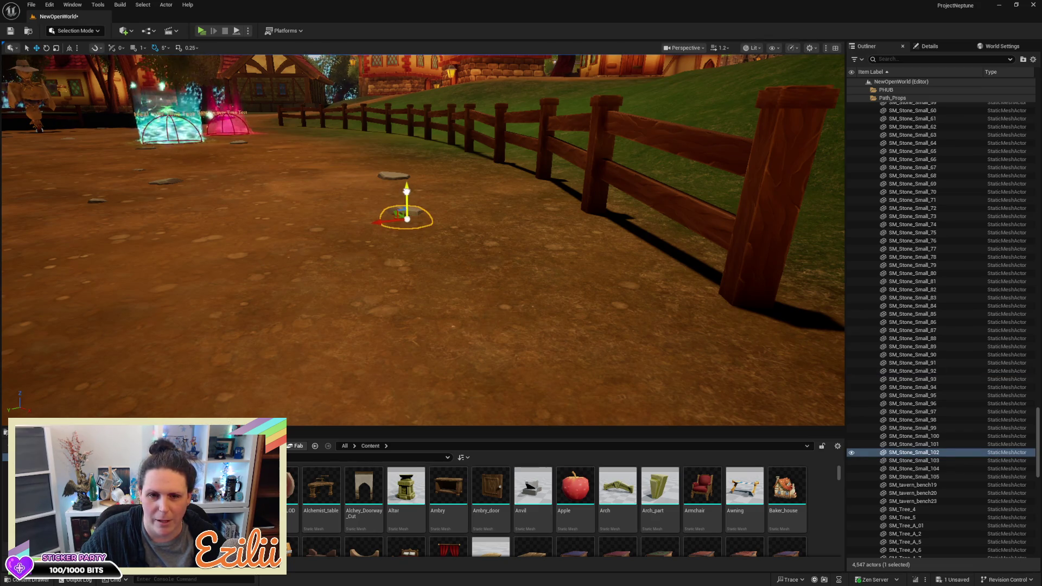
left_click(393, 175)
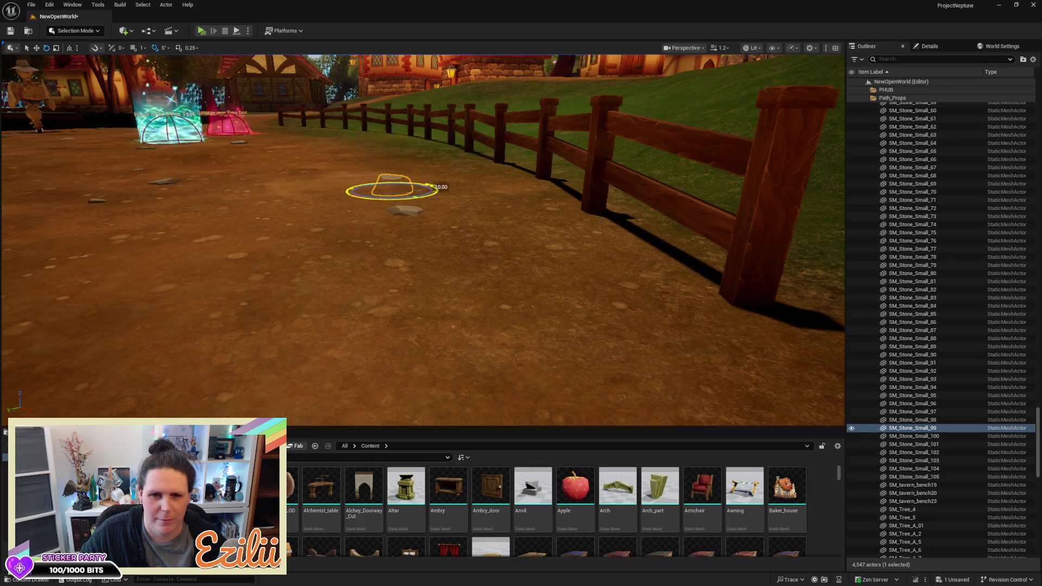
mouse_move(560, 233)
left_mouse_down()
mouse_move(450, 211)
mouse_move(456, 203)
left_mouse_up()
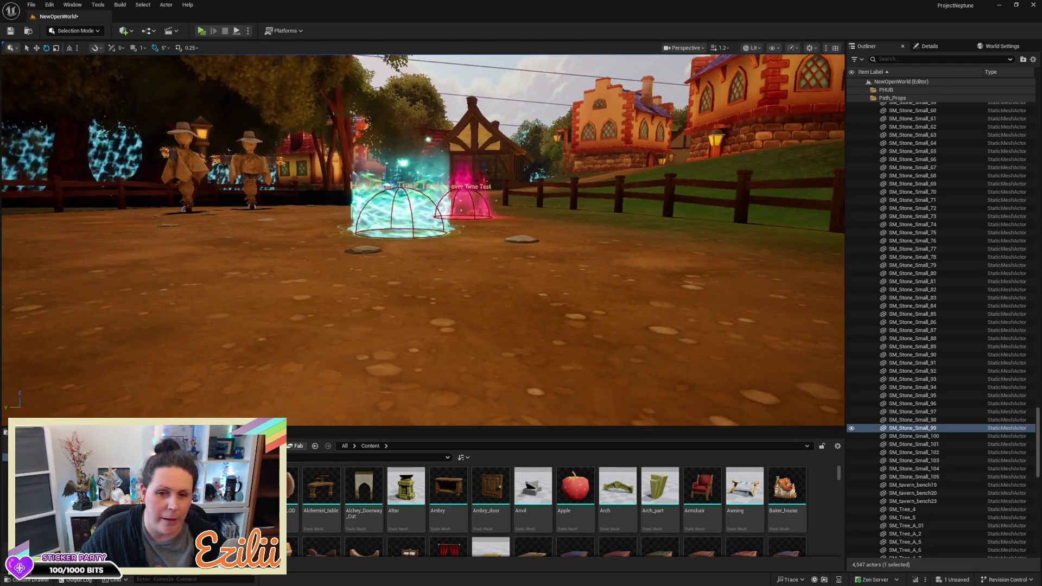
left_click(370, 248)
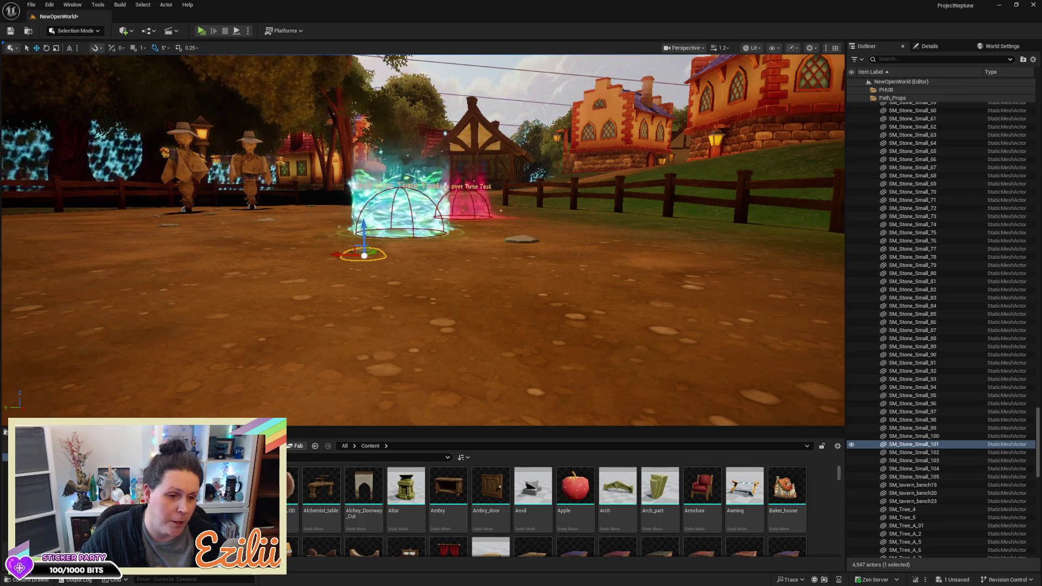
left_click(523, 240)
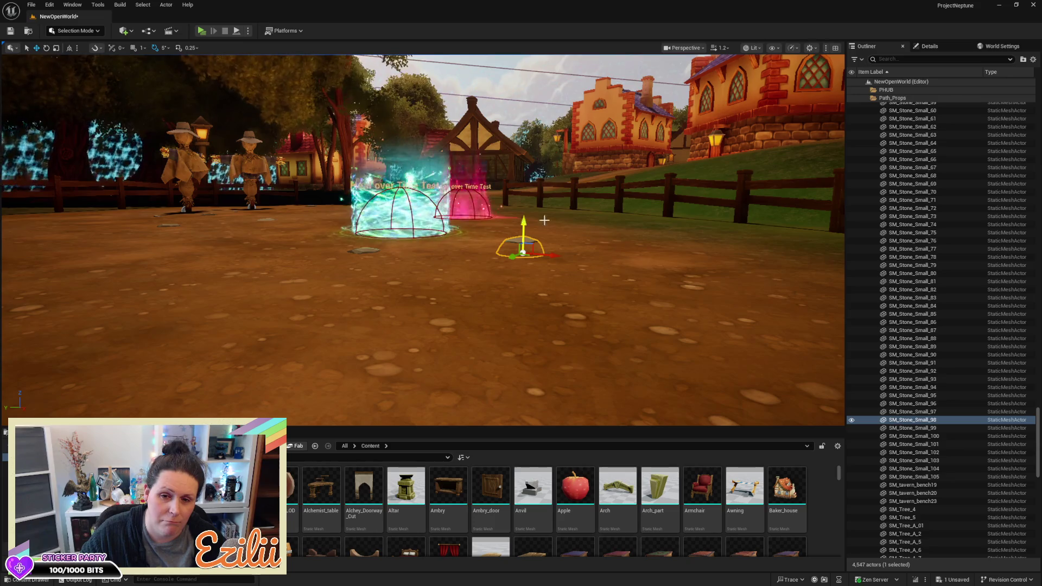
scroll(525, 219, "up", 3)
mouse_move(331, 285)
left_mouse_down()
mouse_move(321, 255)
mouse_move(331, 284)
left_mouse_up()
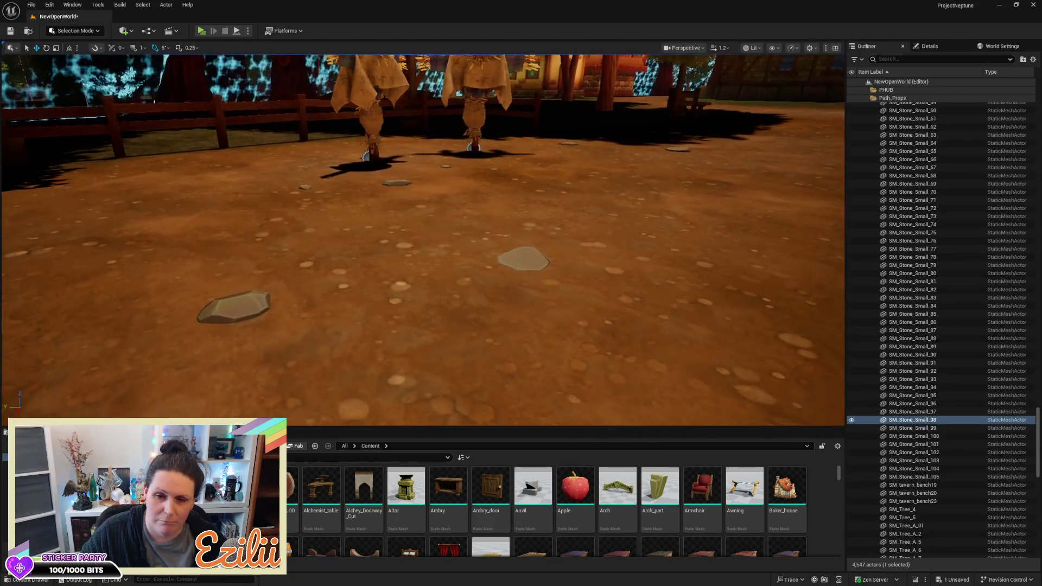
Step: Press the lower-left rock and the central flat rock slightly into the dirt, then deselect
left_click(237, 303)
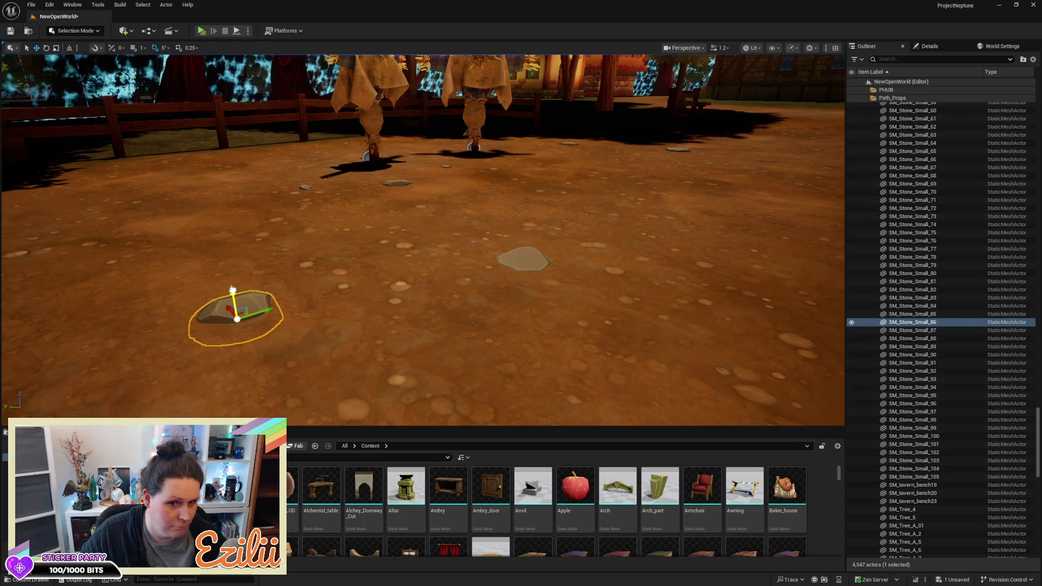
mouse_move(232, 290)
left_mouse_down()
mouse_move(283, 255)
mouse_move(325, 271)
mouse_move(304, 304)
left_mouse_up()
mouse_move(371, 285)
left_mouse_down()
mouse_move(371, 272)
mouse_move(372, 286)
left_mouse_up()
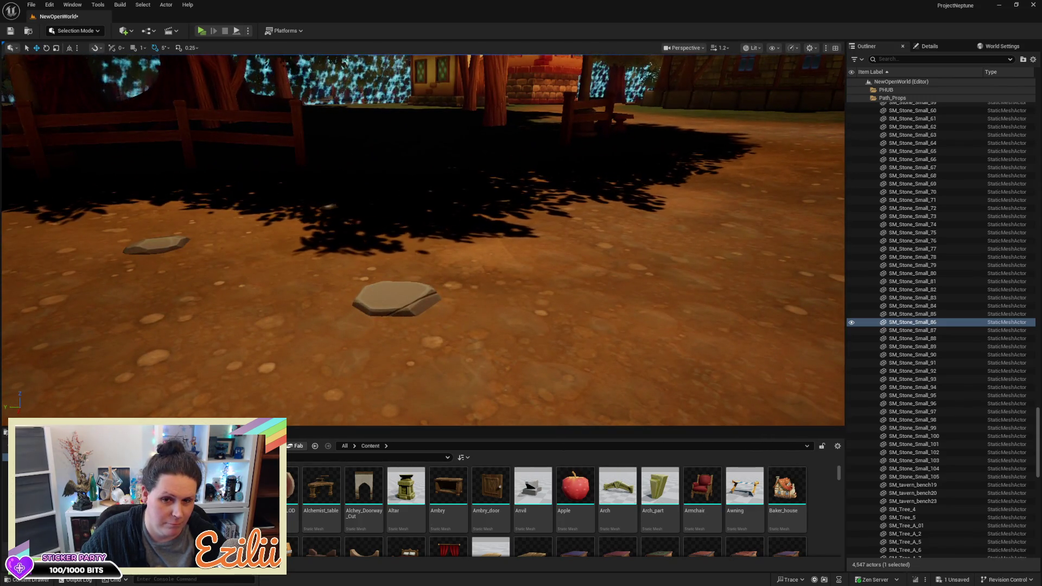
left_click(372, 288)
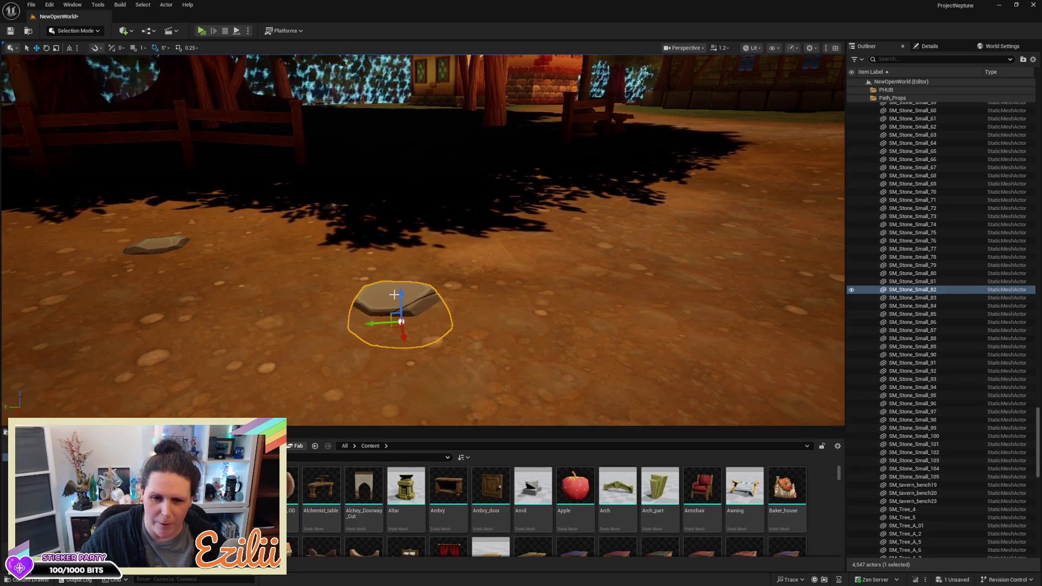
left_click_drag(401, 295, 401, 299)
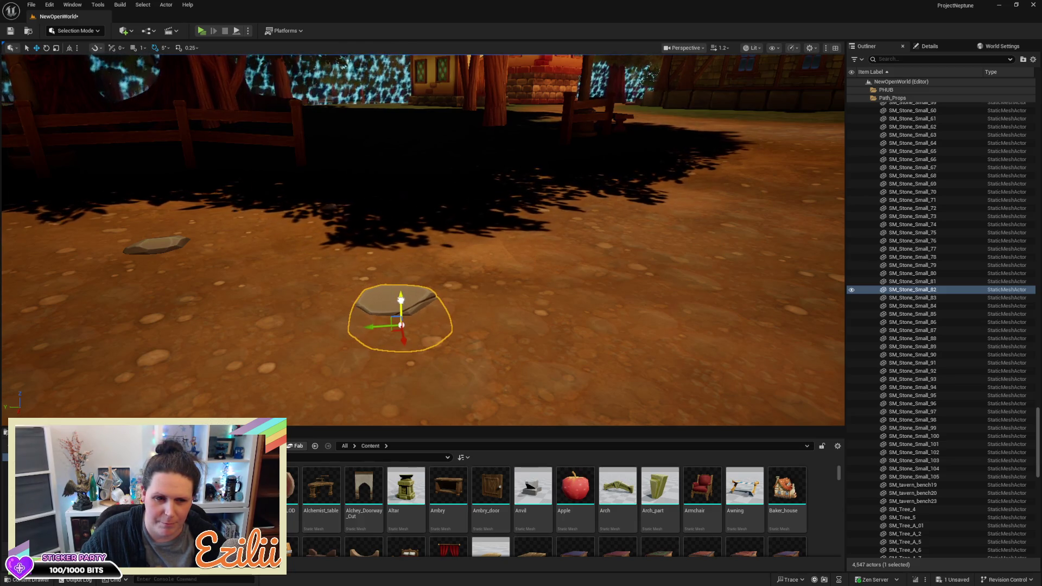
left_click(156, 239)
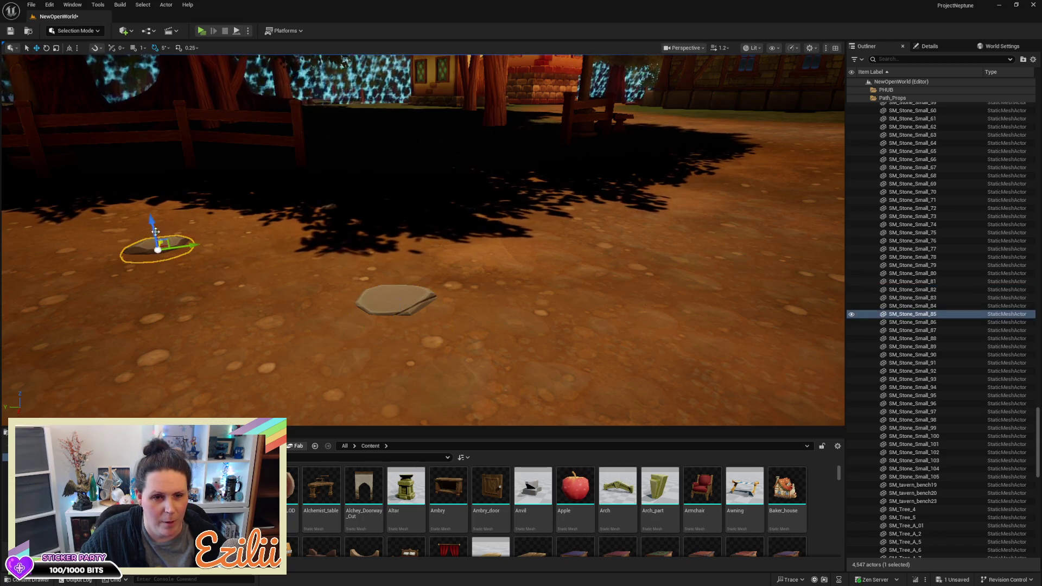
mouse_move(150, 223)
left_mouse_down()
mouse_move(207, 223)
mouse_move(163, 223)
left_mouse_up()
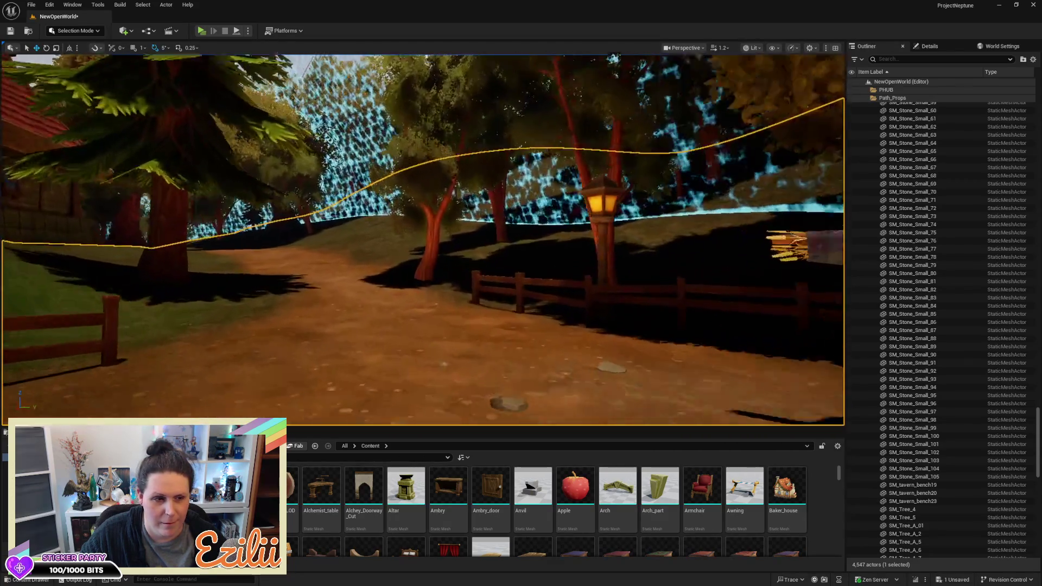
key("Escape")
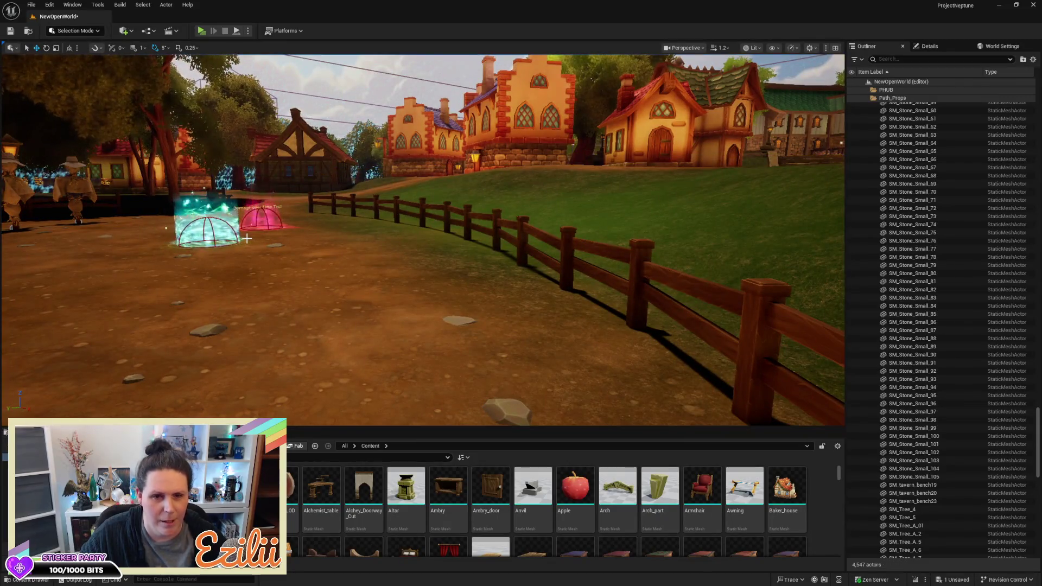
Step: Lower the flat stone slab on the village path slightly into the dirt
mouse_move(361, 261)
left_mouse_down()
mouse_move(347, 239)
mouse_move(390, 239)
left_mouse_up()
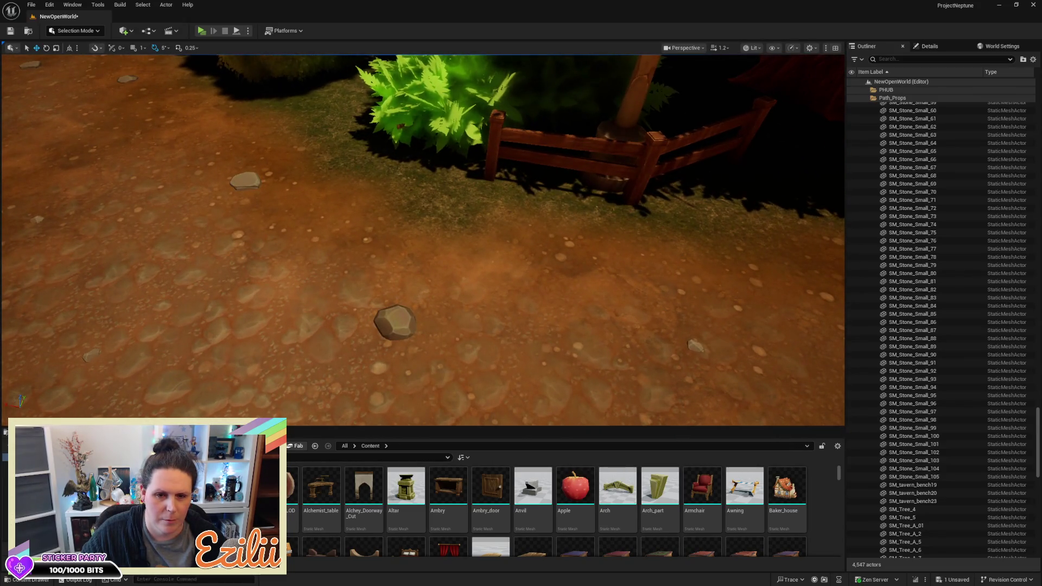
left_click(395, 323)
key("w")
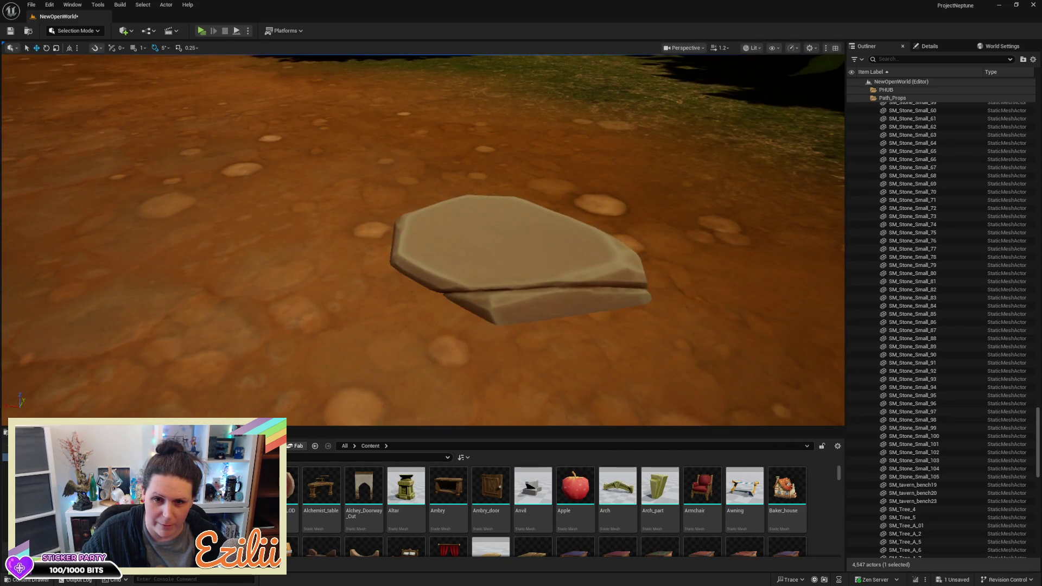
left_click(477, 244)
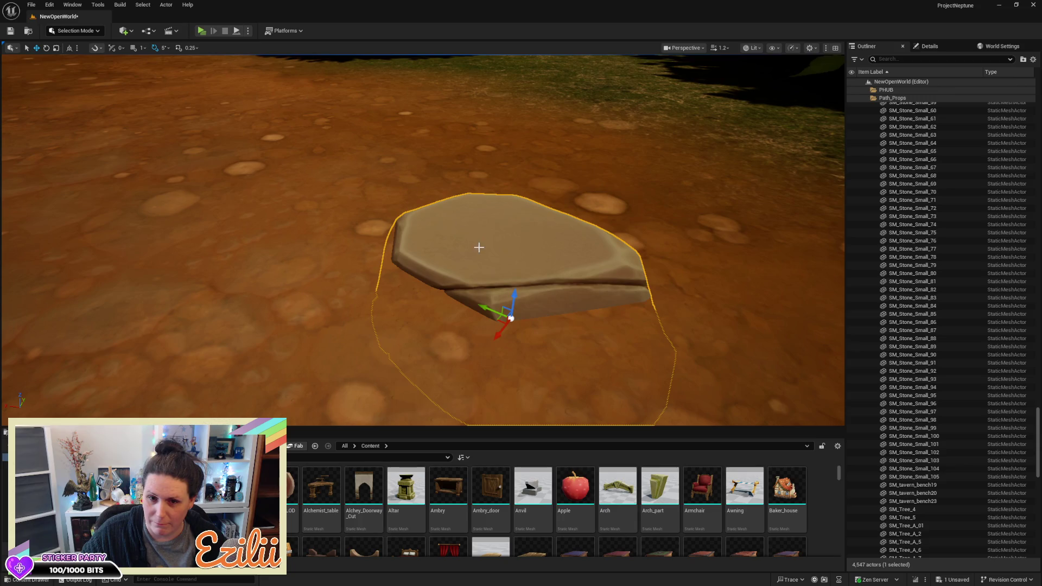
left_click_drag(517, 296, 515, 298)
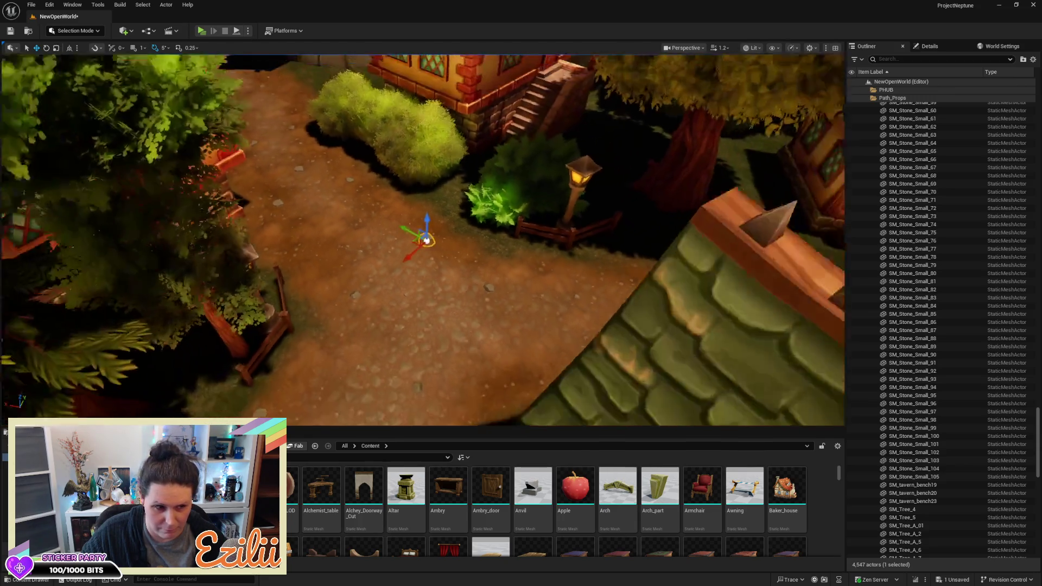
Step: Orbit and zoom out to a top-down view of the path around the lowered stone
left_click_drag(426, 239, 391, 242)
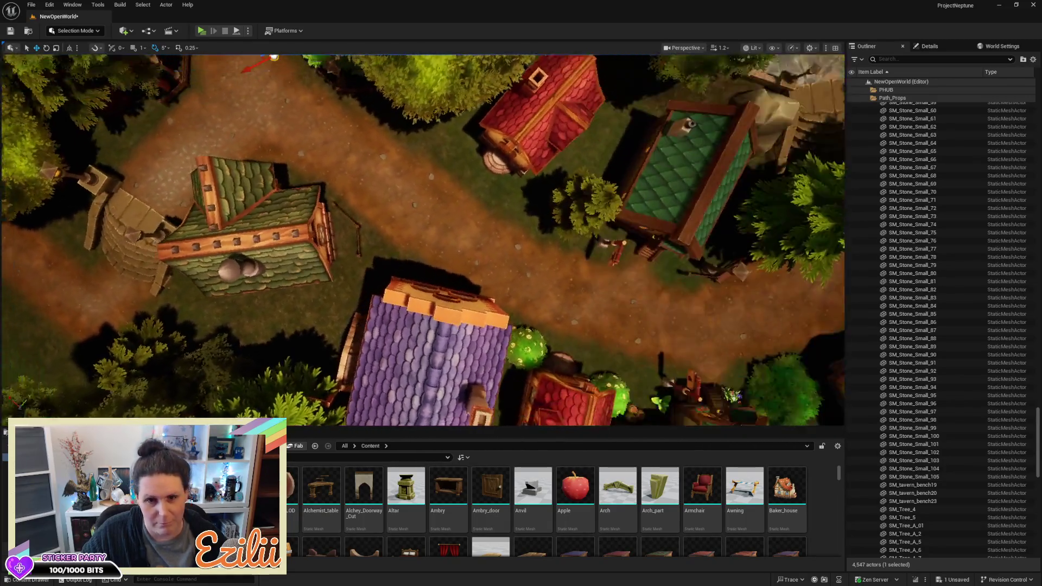
mouse_move(391, 241)
left_mouse_down()
mouse_move(351, 246)
mouse_move(460, 253)
left_mouse_up()
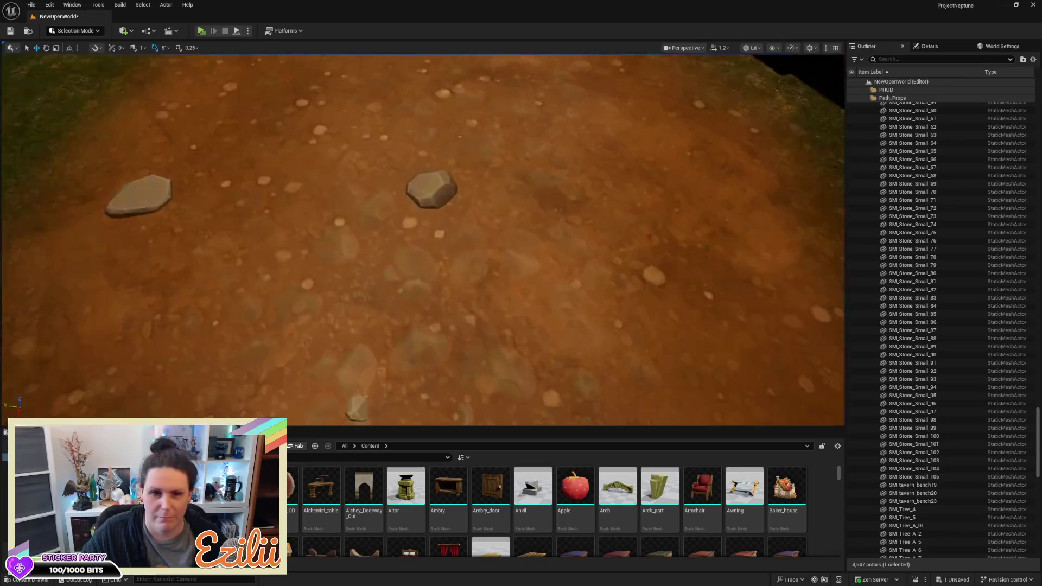
left_click_drag(518, 248, 517, 248)
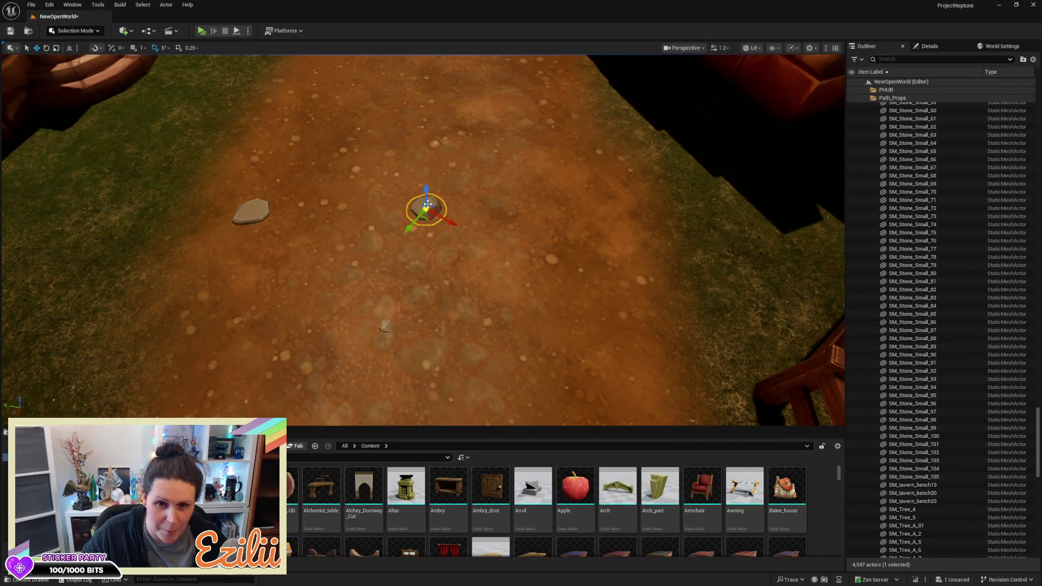
left_click_drag(517, 248, 518, 247)
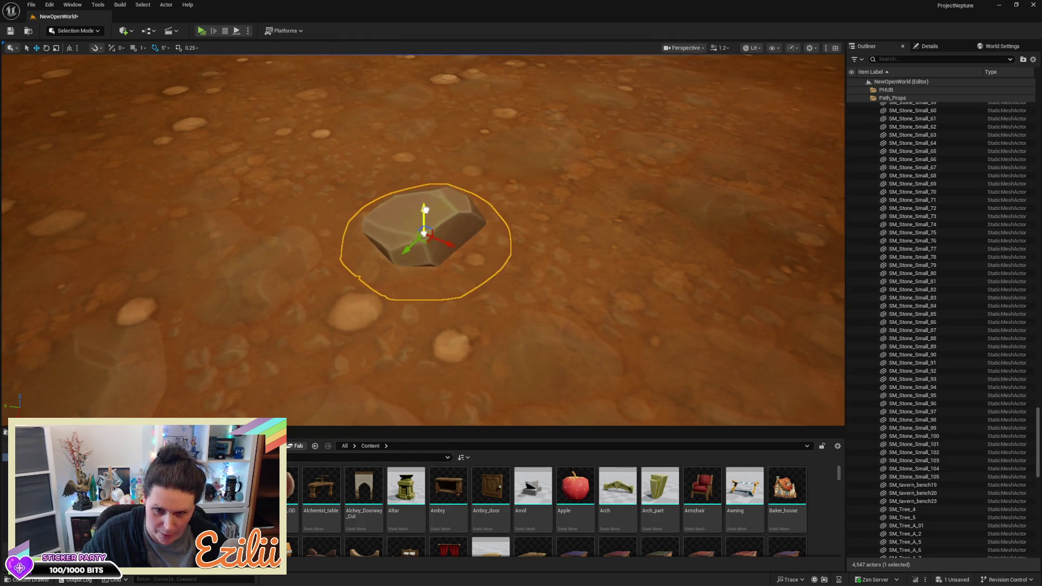
left_click_drag(426, 208, 426, 208)
scroll(423, 239, "down", 3)
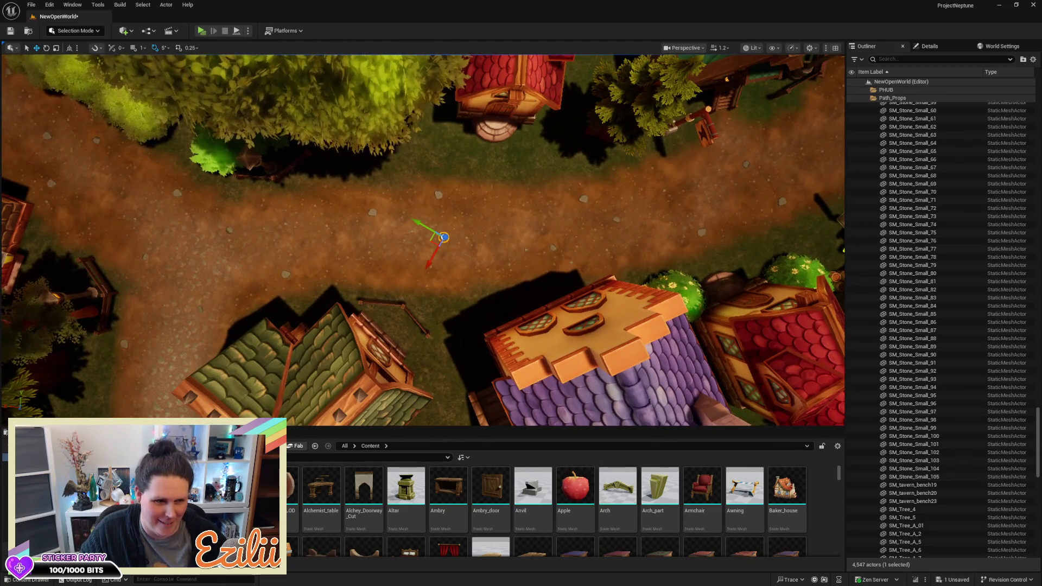
Step: Alt-drag copies of the nine-stone row (SM_Stone_Small_106 to 114) along the next stretch of path
scroll(423, 239, "down", 1)
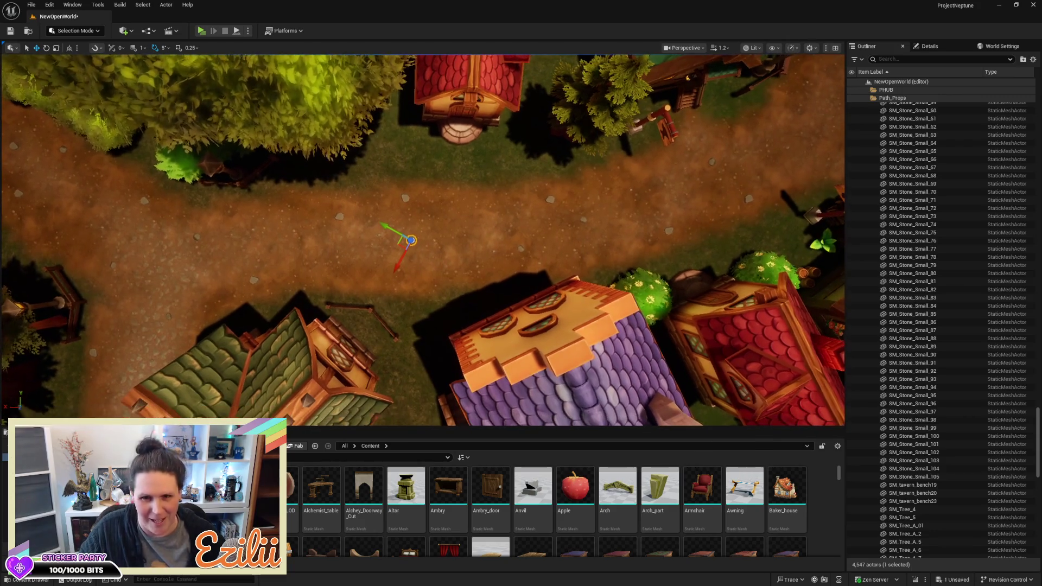
left_click(315, 179)
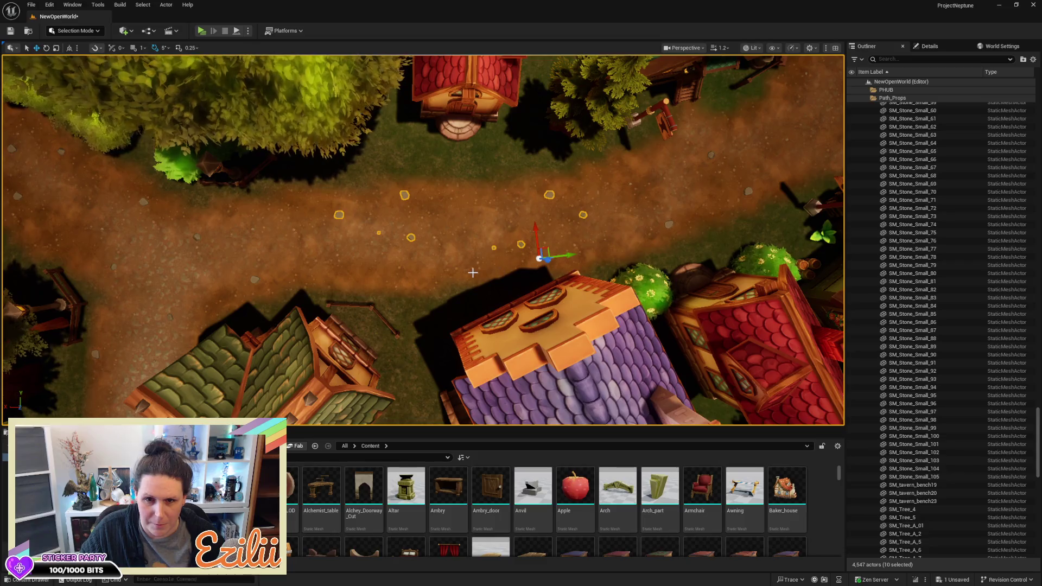
mouse_move(452, 273)
left_mouse_down()
mouse_move(459, 255)
mouse_move(433, 220)
mouse_move(456, 222)
left_mouse_up()
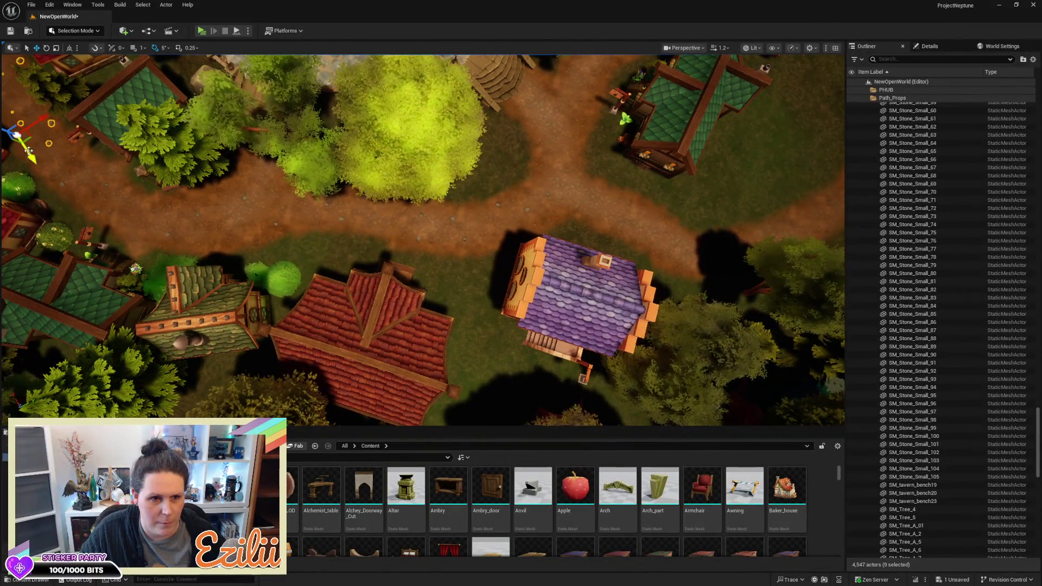
left_click_drag(30, 150, 137, 309)
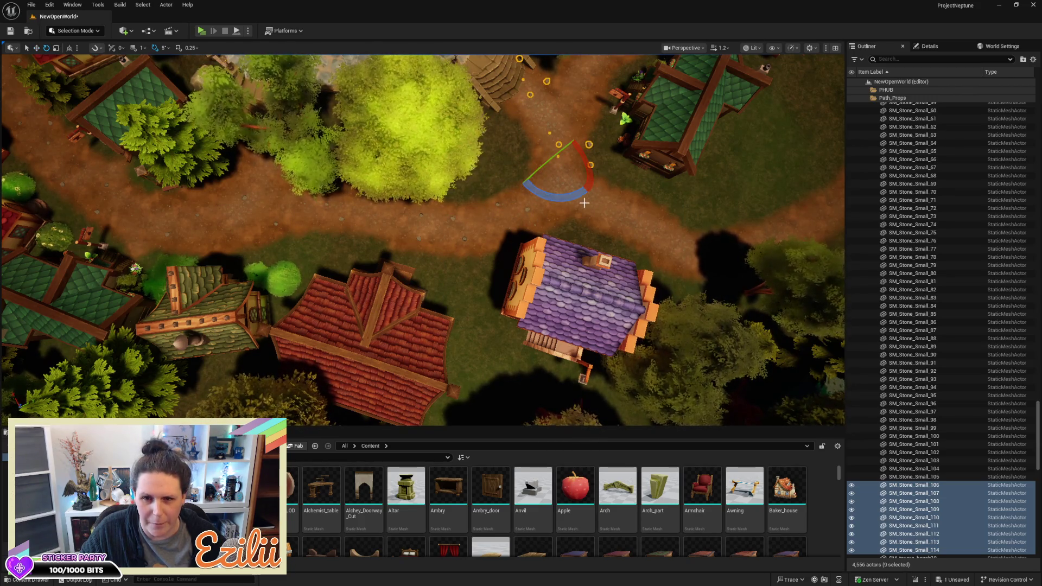
mouse_move(549, 201)
left_mouse_down()
mouse_move(576, 202)
mouse_move(550, 199)
mouse_move(539, 177)
left_mouse_up()
key("f")
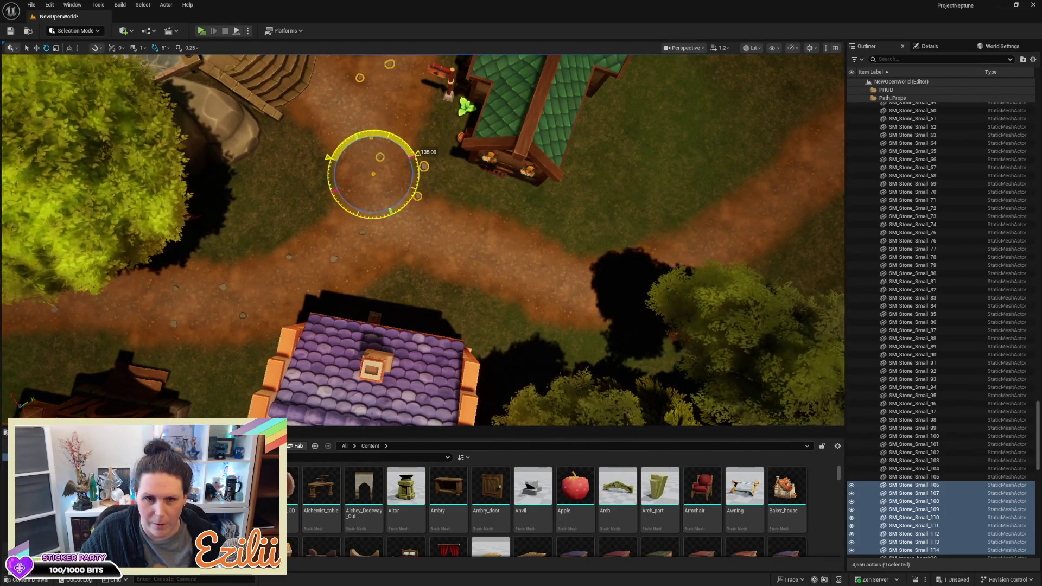
Step: Rotate the nine copied stones to follow the path's bend
key("w")
mouse_move(388, 214)
left_mouse_down()
mouse_move(466, 273)
mouse_move(483, 331)
left_mouse_up()
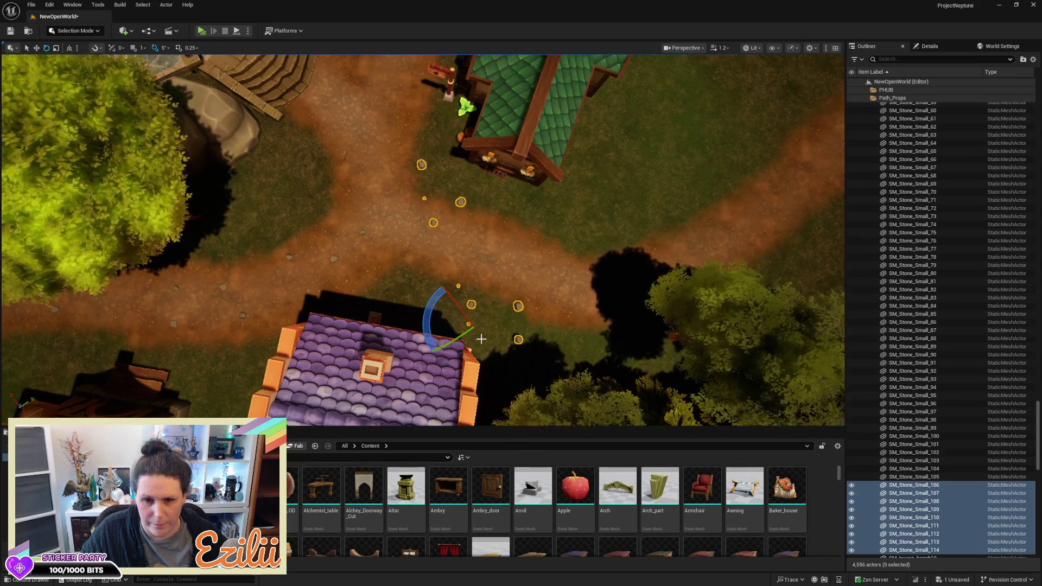
mouse_move(432, 311)
left_mouse_down()
mouse_move(507, 295)
mouse_move(491, 304)
mouse_move(430, 314)
mouse_move(501, 287)
mouse_move(769, 250)
mouse_move(578, 280)
left_mouse_up()
key("w")
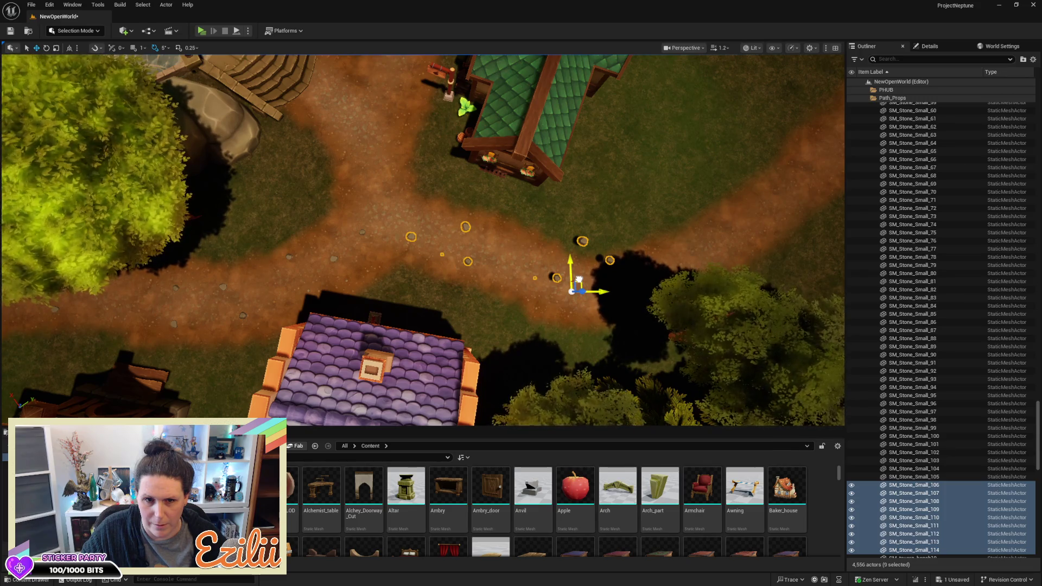
Step: Box-select another group of path stones and turn the view toward the stone stairs
scroll(513, 233, "down", 6)
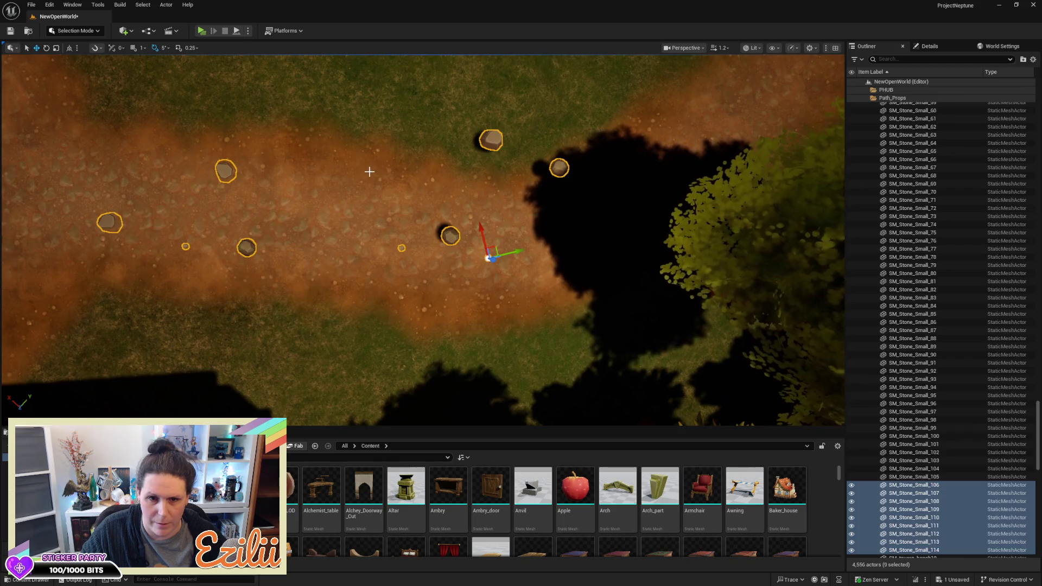
left_click(360, 147)
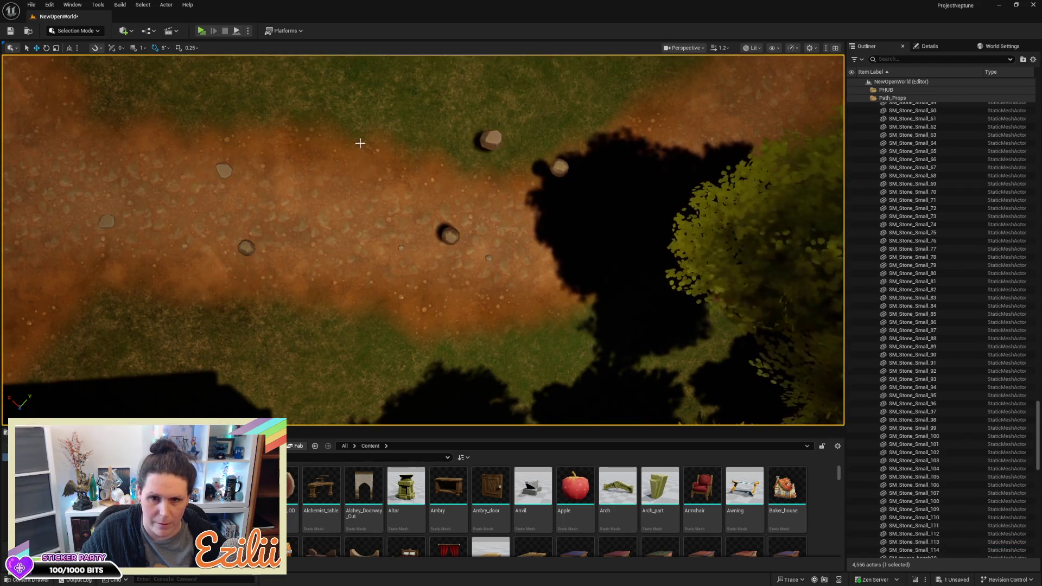
mouse_move(306, 90)
left_mouse_down()
mouse_move(614, 290)
mouse_move(617, 302)
left_mouse_up()
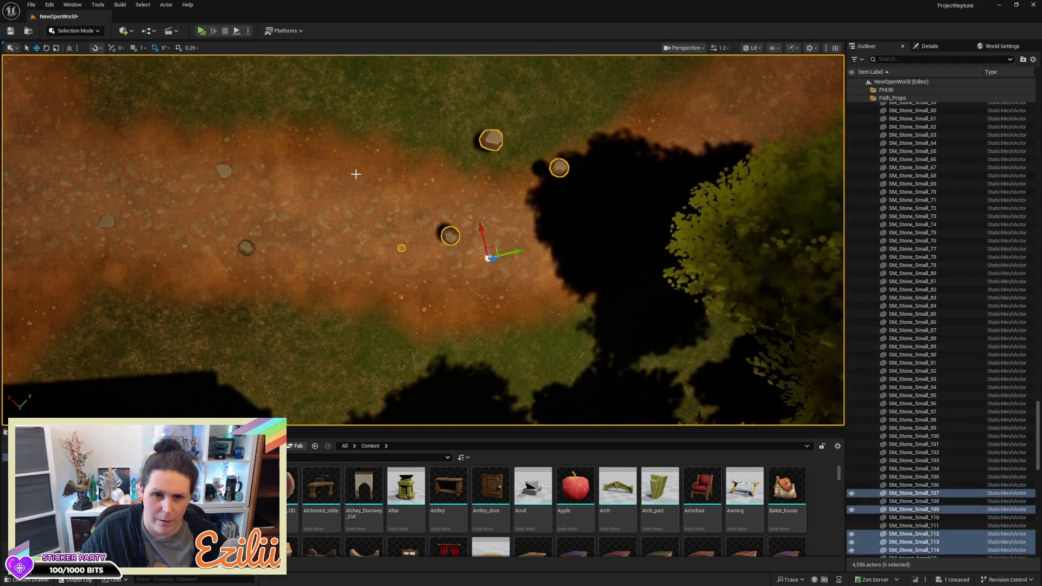
scroll(357, 169, "down", 6)
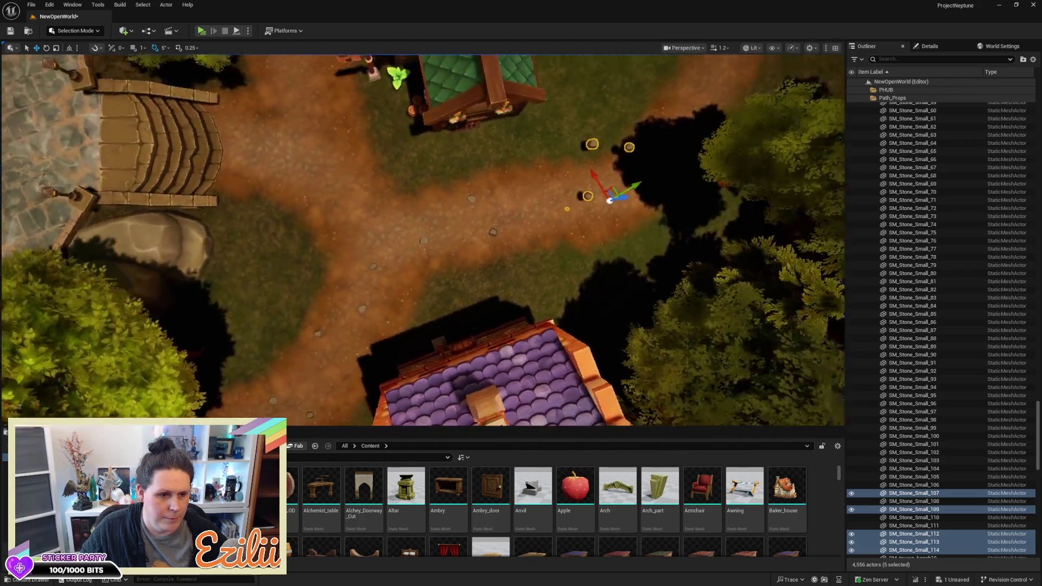
left_click_drag(359, 217, 467, 206)
mouse_move(296, 169)
left_mouse_down()
mouse_move(375, 170)
mouse_move(297, 170)
left_mouse_up()
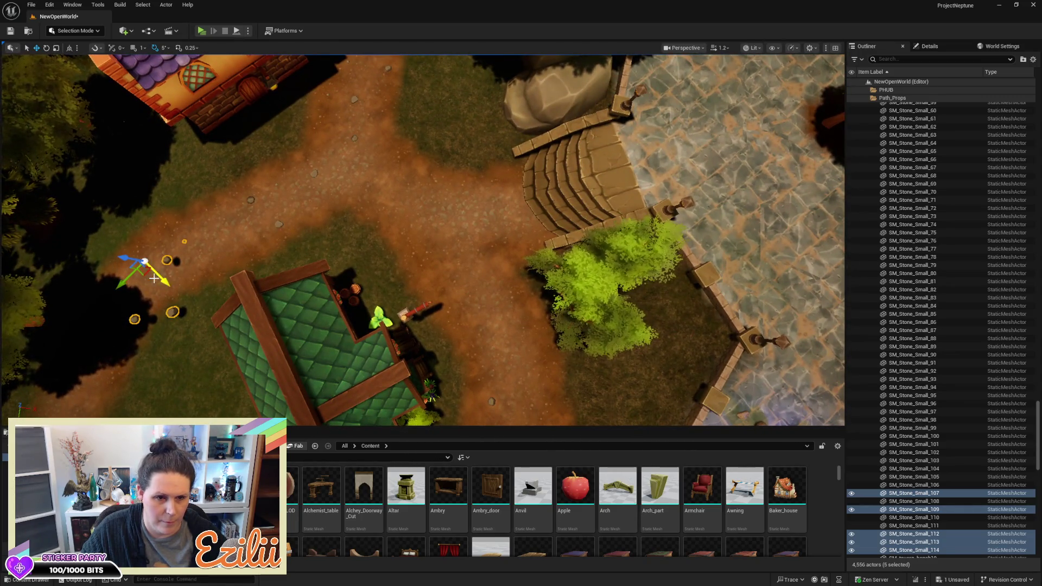
Step: Alt-drag five stones up the path as SM_Stone_Small_115 to 119, rotated about -20 degrees
key("Escape")
left_click_drag(163, 281, 241, 313)
mouse_move(226, 275)
left_mouse_down()
mouse_move(362, 157)
mouse_move(456, 258)
mouse_move(493, 269)
mouse_move(503, 240)
mouse_move(496, 263)
mouse_move(443, 243)
mouse_move(444, 179)
mouse_move(466, 167)
mouse_move(551, 203)
mouse_move(629, 277)
left_mouse_up()
key("e")
key("w")
left_click_drag(538, 284, 534, 279)
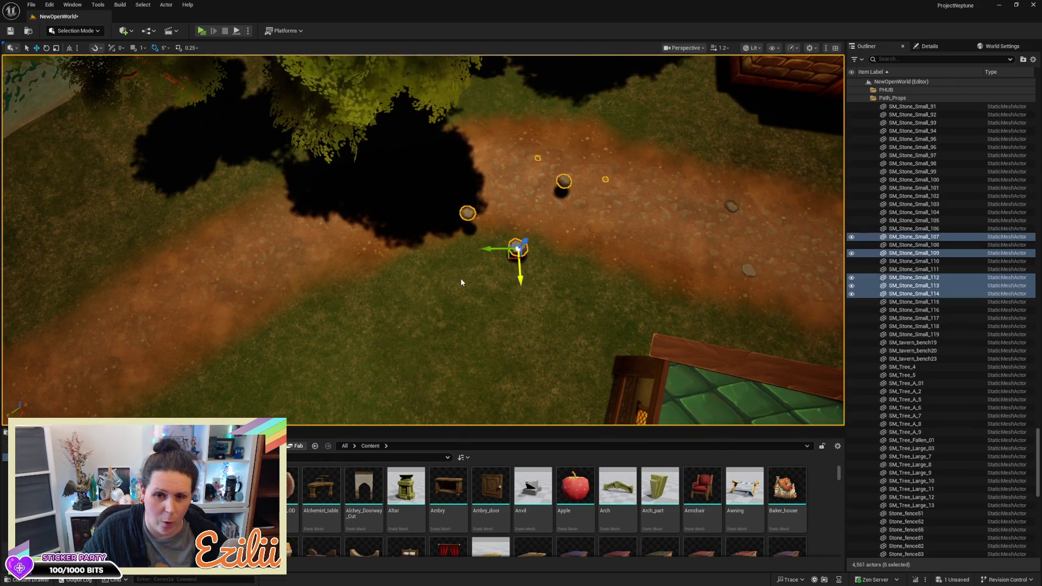
mouse_move(486, 245)
left_mouse_down()
mouse_move(472, 245)
mouse_move(477, 231)
left_mouse_up()
mouse_move(508, 172)
left_mouse_down()
mouse_move(508, 187)
mouse_move(508, 172)
mouse_move(426, 181)
mouse_move(425, 141)
mouse_move(425, 187)
left_mouse_up()
scroll(425, 181, "up", 5)
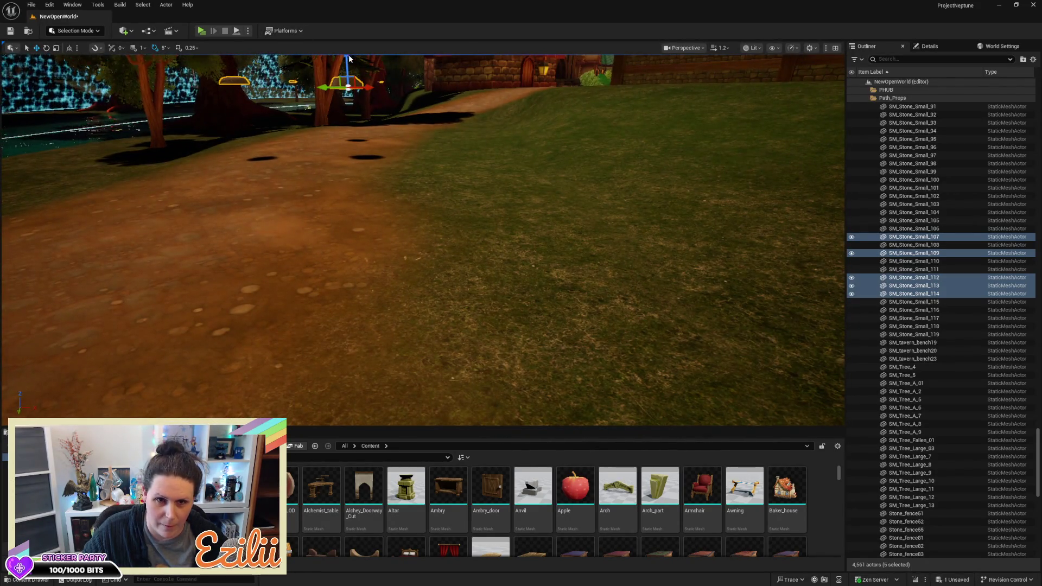
Step: Slide the five new stones down the path and move one stone over beside the river
left_click_drag(348, 61, 335, 140)
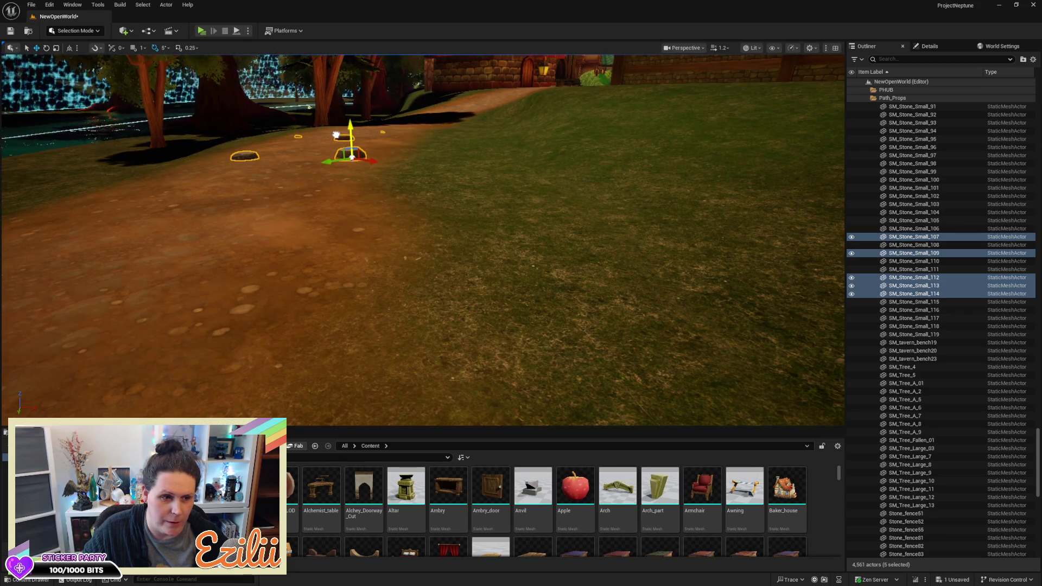
mouse_move(444, 216)
left_mouse_down()
mouse_move(451, 390)
mouse_move(321, 177)
mouse_move(314, 197)
left_mouse_up()
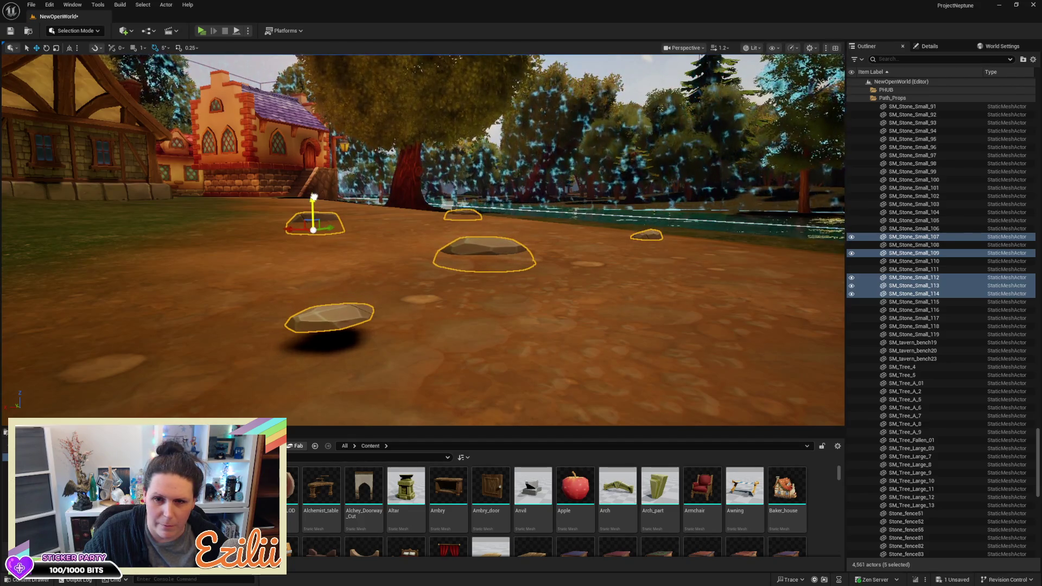
left_click(323, 325)
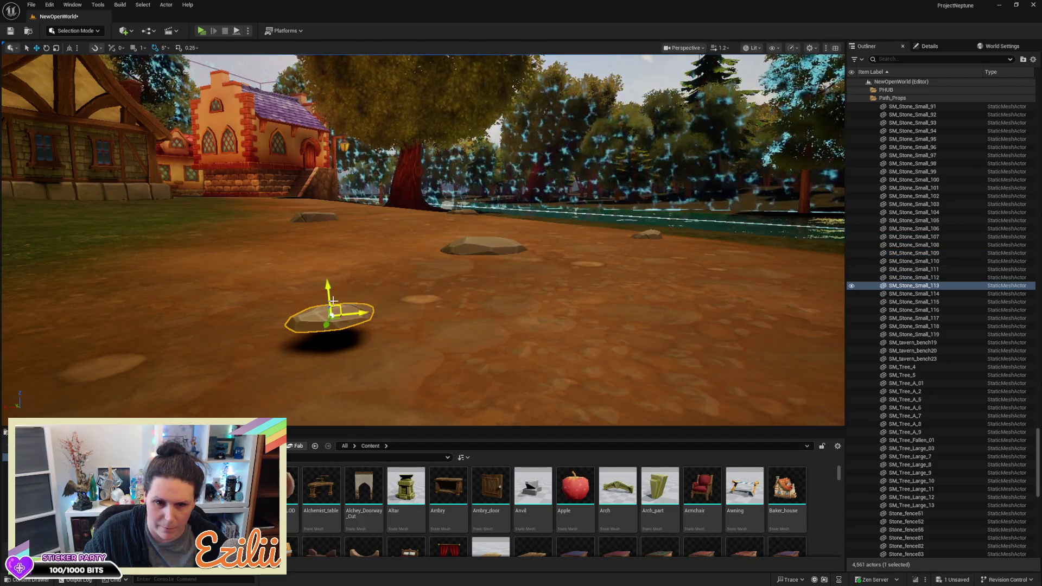
left_click_drag(362, 314, 809, 267)
Step: Reposition single stones along the dirt path, settling SM_Stone_Small_113 down onto the ground
left_click(645, 234)
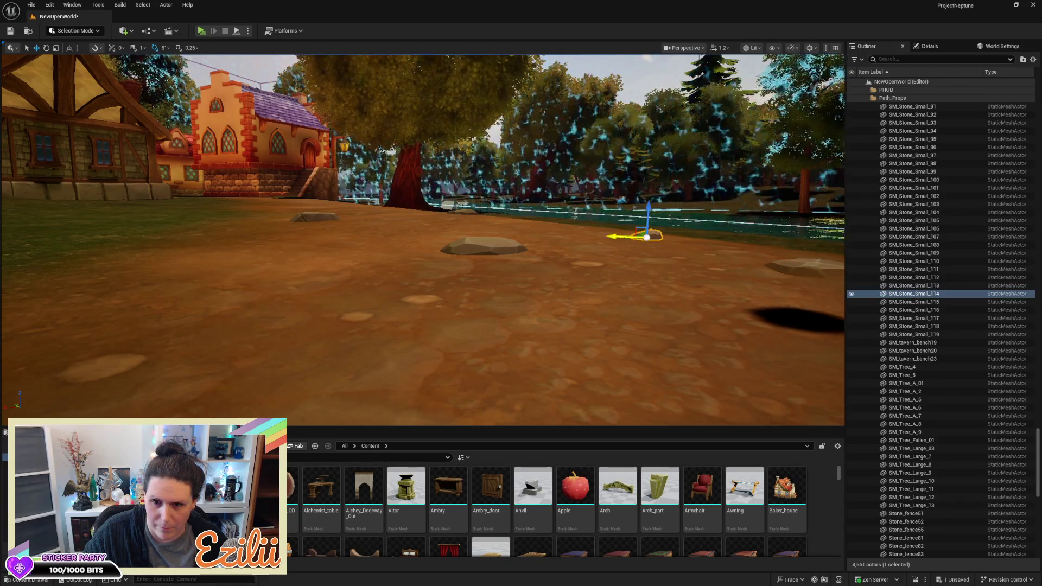
mouse_move(417, 231)
left_mouse_down()
mouse_move(429, 228)
mouse_move(380, 225)
mouse_move(515, 215)
left_mouse_up()
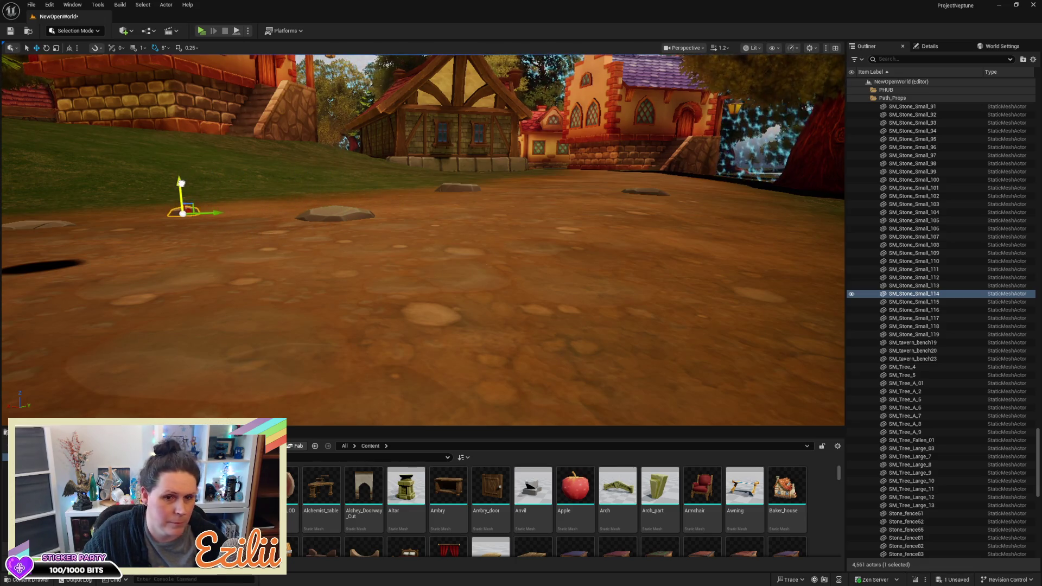
mouse_move(424, 239)
left_mouse_down()
mouse_move(423, 255)
mouse_move(402, 228)
mouse_move(434, 233)
mouse_move(412, 249)
left_mouse_up()
mouse_move(458, 202)
left_mouse_down()
mouse_move(435, 163)
mouse_move(459, 202)
left_mouse_up()
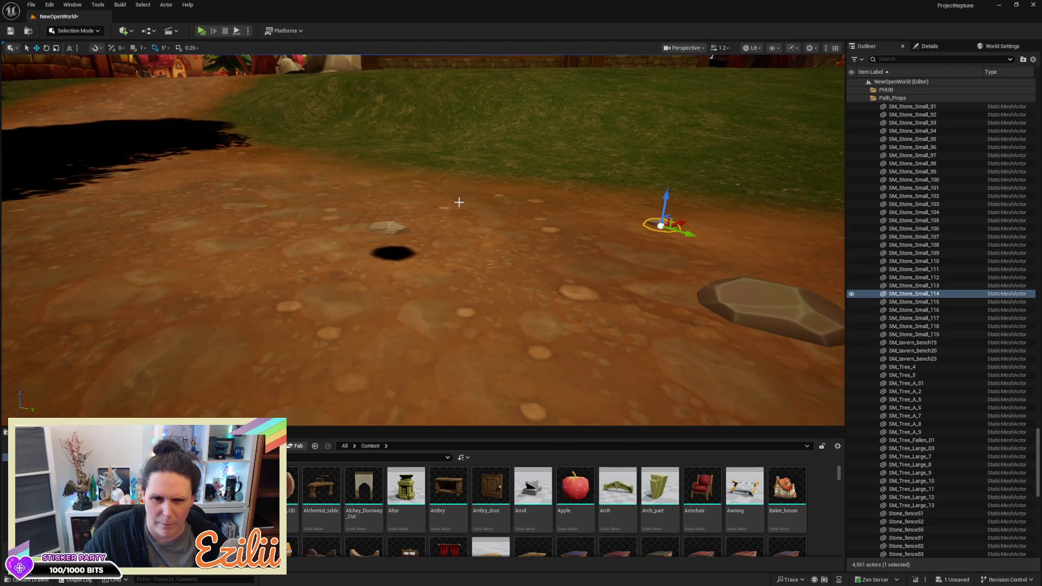
left_click(385, 229)
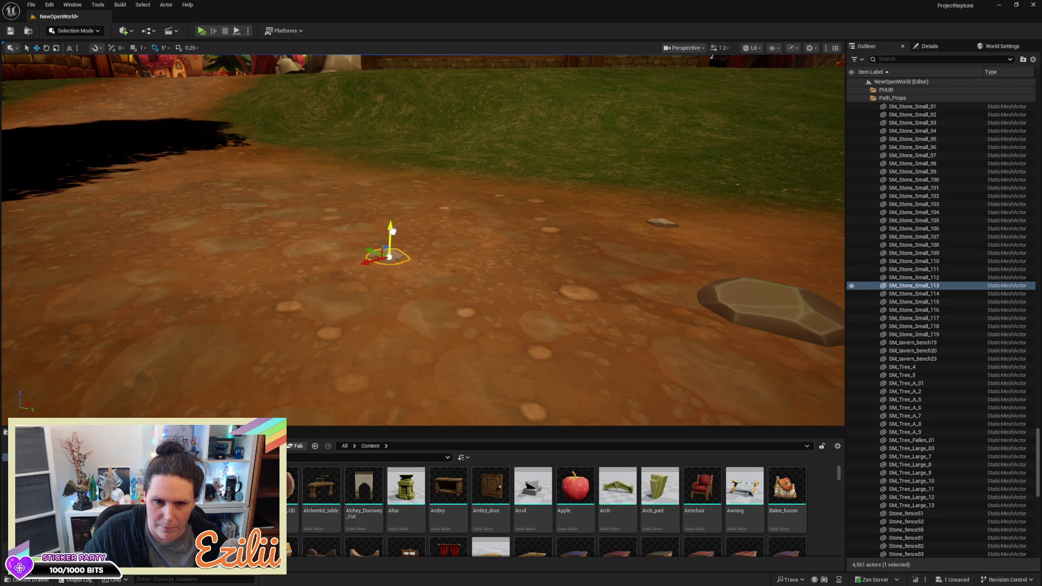
mouse_move(453, 208)
left_mouse_down()
mouse_move(443, 177)
mouse_move(443, 198)
left_mouse_up()
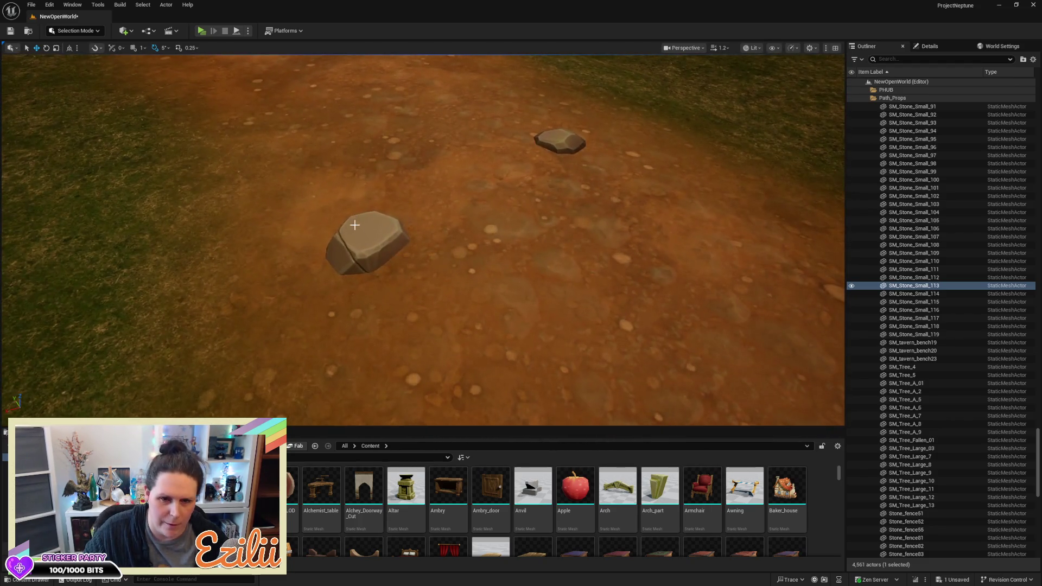
Step: Inspect the near and far path stones, then save the NewOpenWorld map with Ctrl+S
left_click(368, 230)
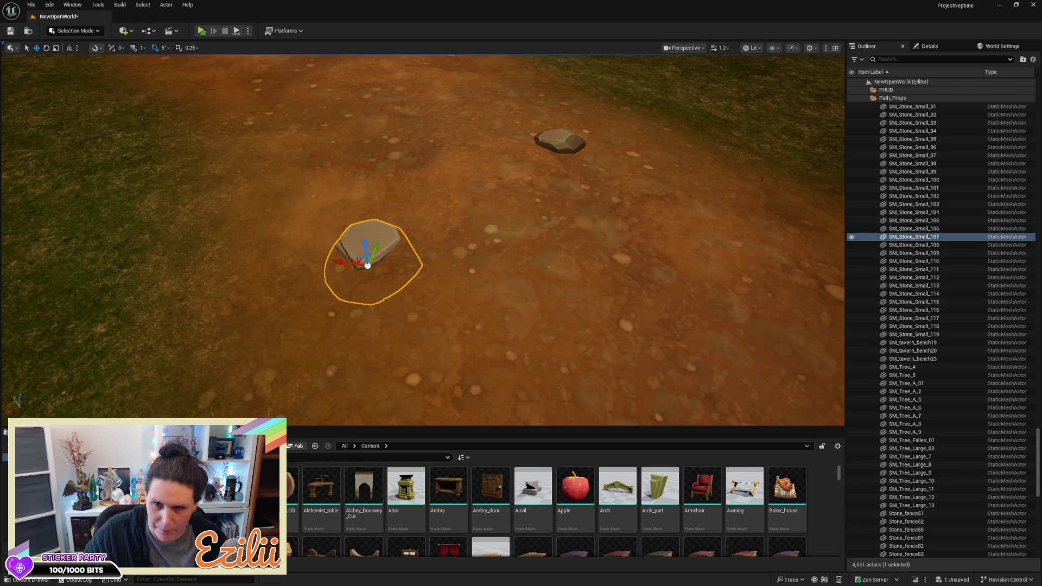
left_click(573, 143)
left_click_drag(567, 116, 570, 108)
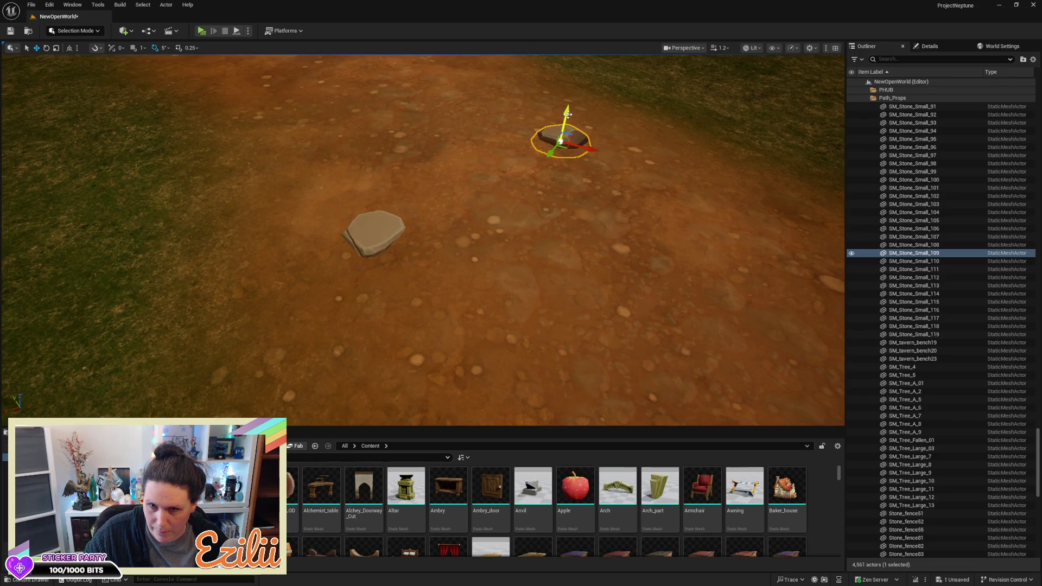
mouse_move(567, 118)
left_mouse_down()
mouse_move(567, 206)
mouse_move(570, 160)
mouse_move(527, 148)
mouse_move(513, 206)
mouse_move(510, 163)
mouse_move(472, 130)
left_mouse_up()
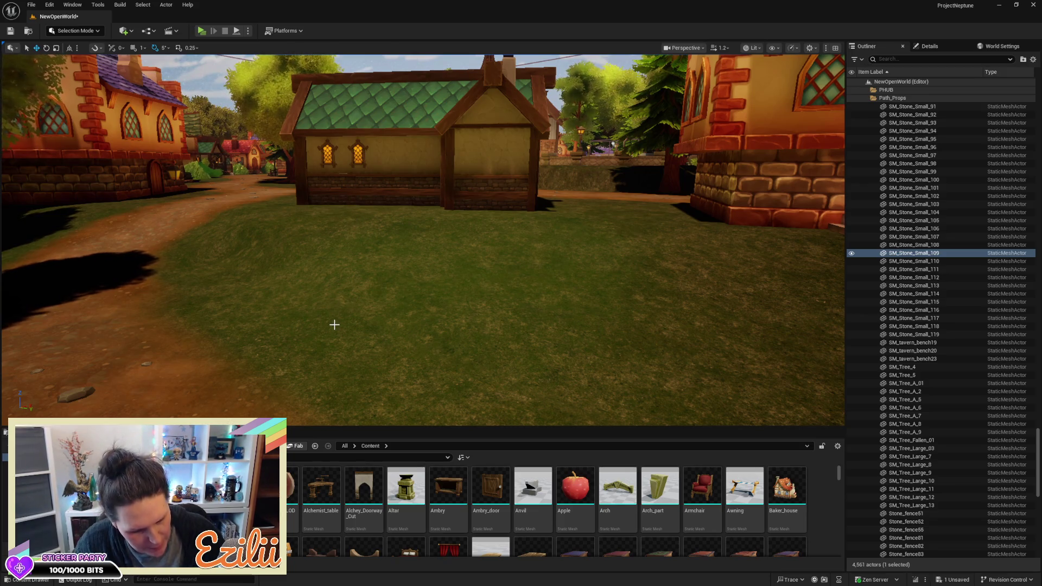
key("ctrl+s")
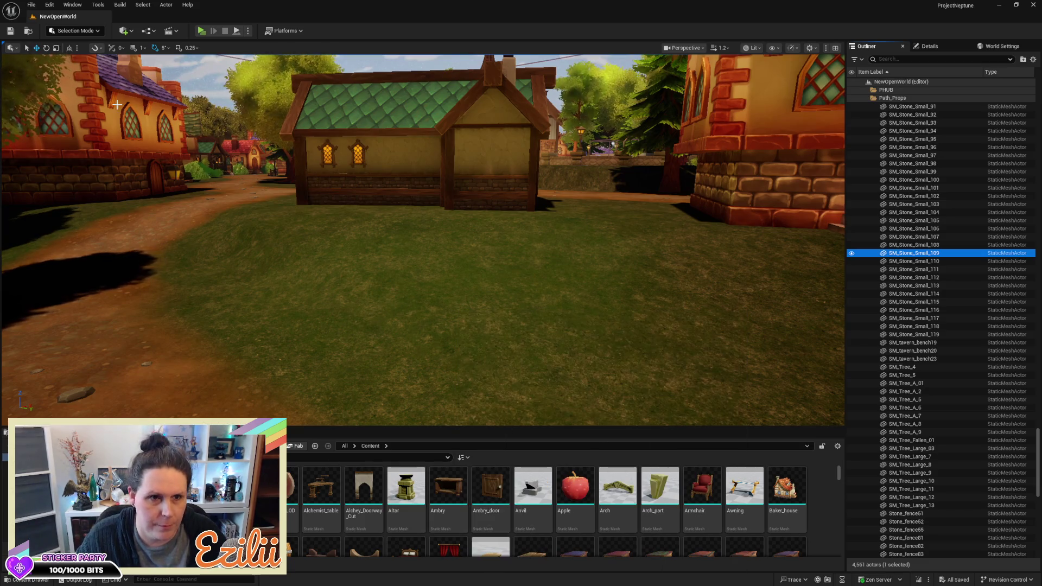
Step: Switch to Landscape mode's Smooth sculpt tool and smooth the ground beside the path
left_click(100, 32)
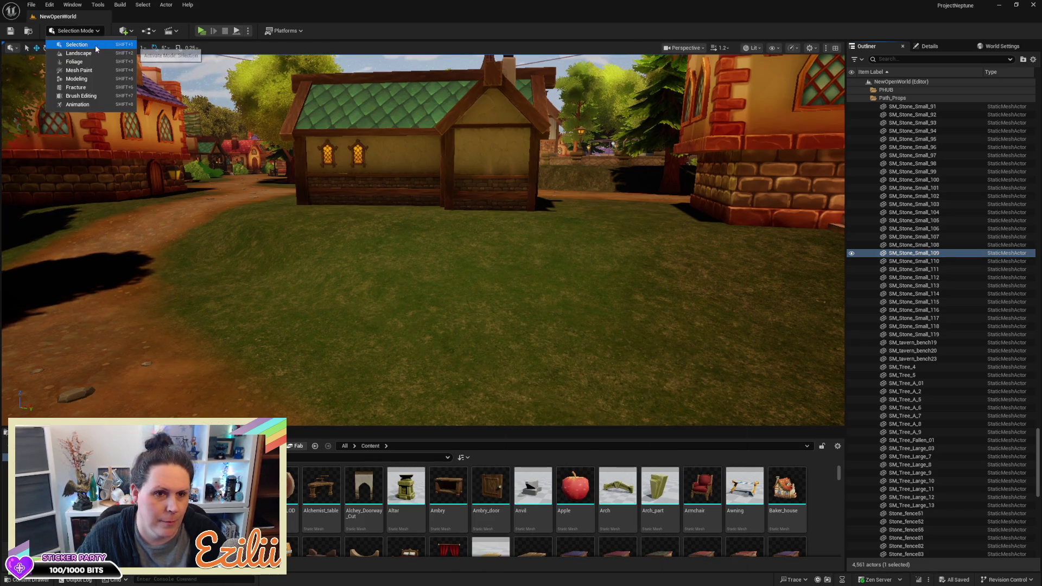
left_click(79, 53)
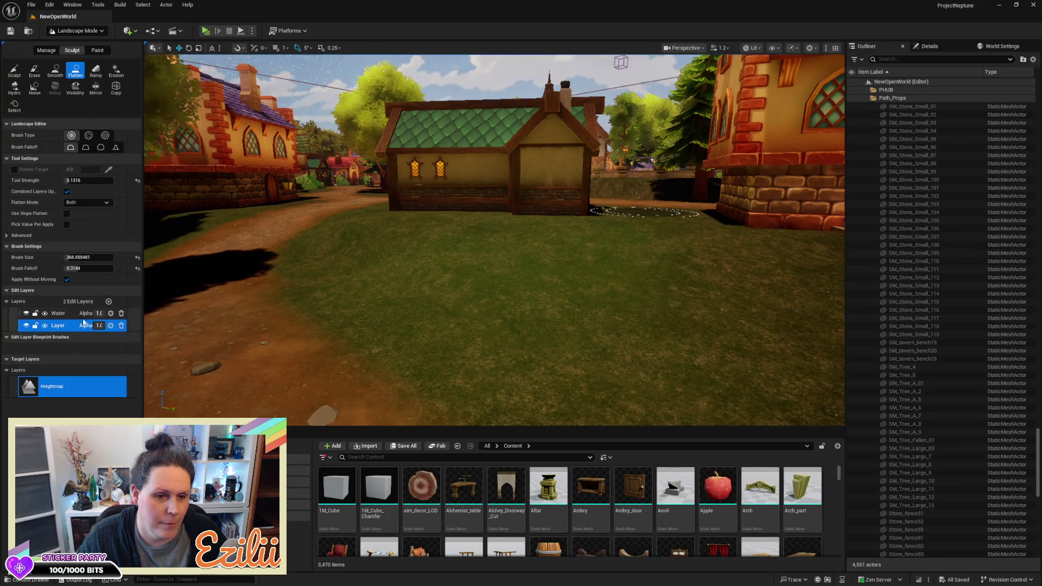
left_click(56, 70)
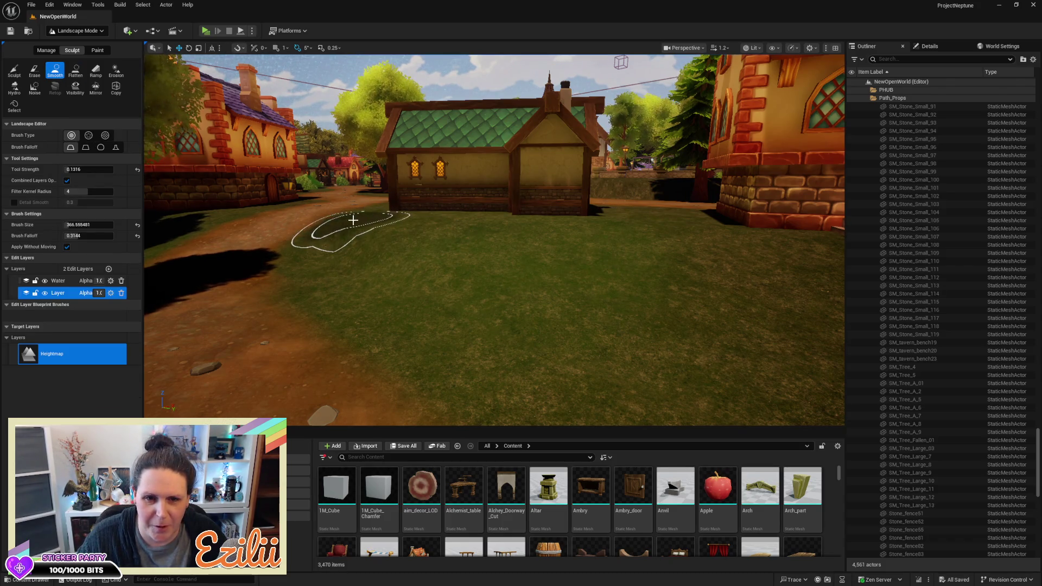
mouse_move(349, 232)
left_mouse_down()
mouse_move(547, 302)
mouse_move(628, 302)
mouse_move(548, 270)
mouse_move(661, 270)
mouse_move(579, 284)
mouse_move(418, 235)
mouse_move(468, 294)
mouse_move(468, 348)
left_mouse_up()
scroll(493, 239, "down", 5)
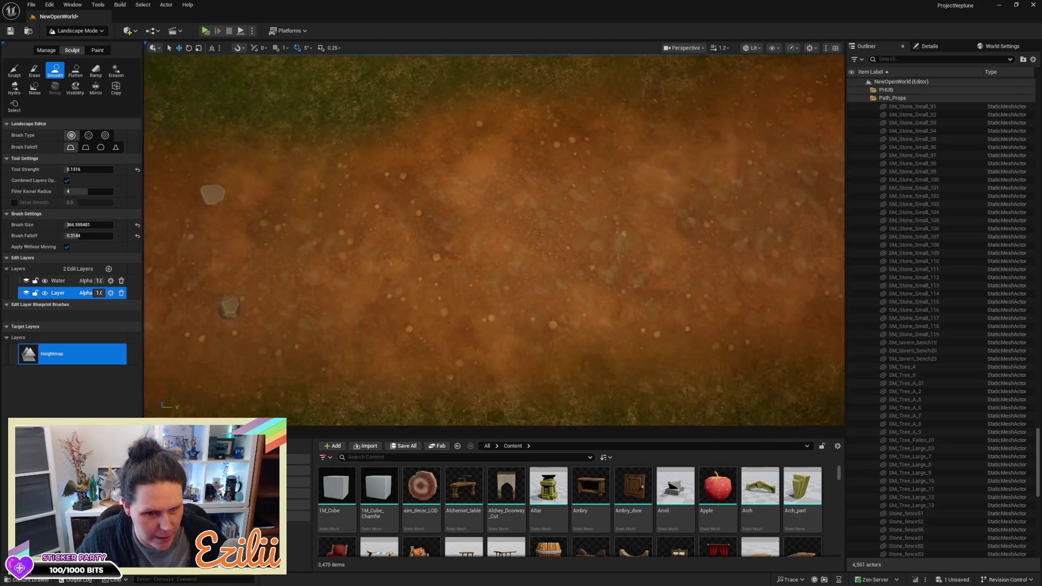
Step: Smooth the bumpy grass beside the house along the dirt path
key("Left")
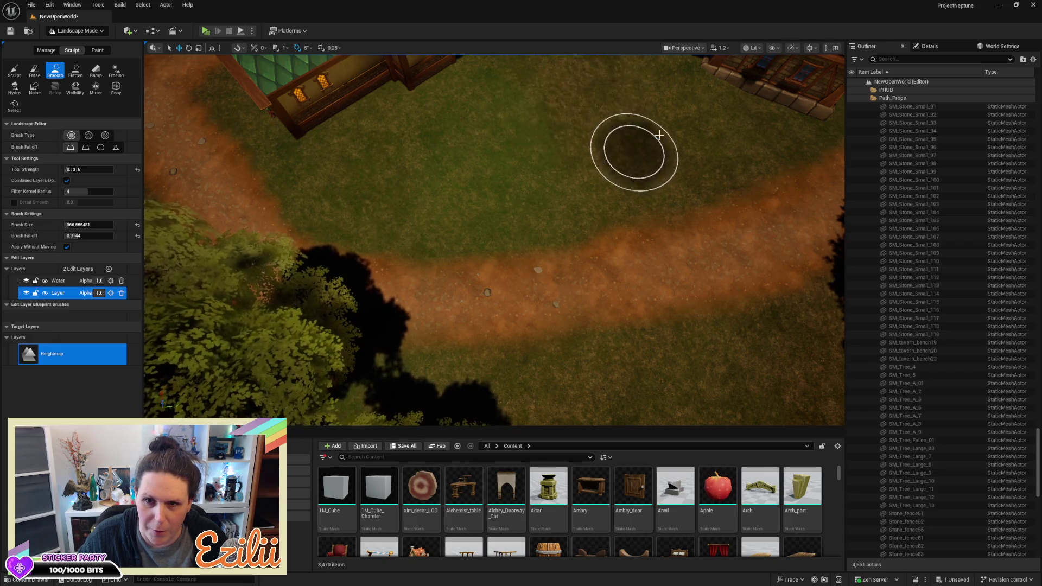
mouse_move(540, 144)
left_mouse_down()
mouse_move(540, 57)
mouse_move(564, 60)
mouse_move(564, 93)
left_mouse_up()
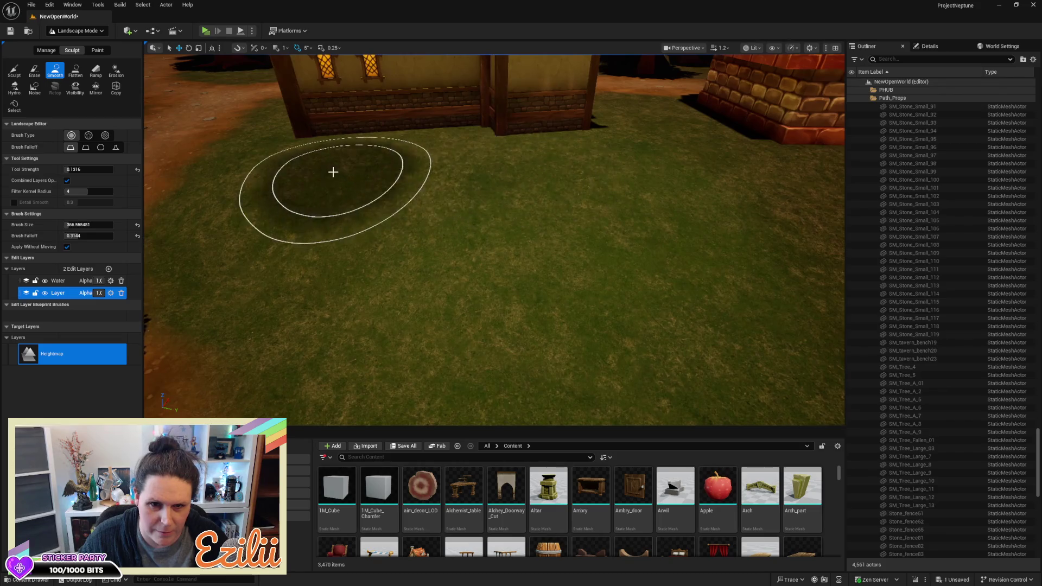
left_click_drag(623, 326, 614, 268)
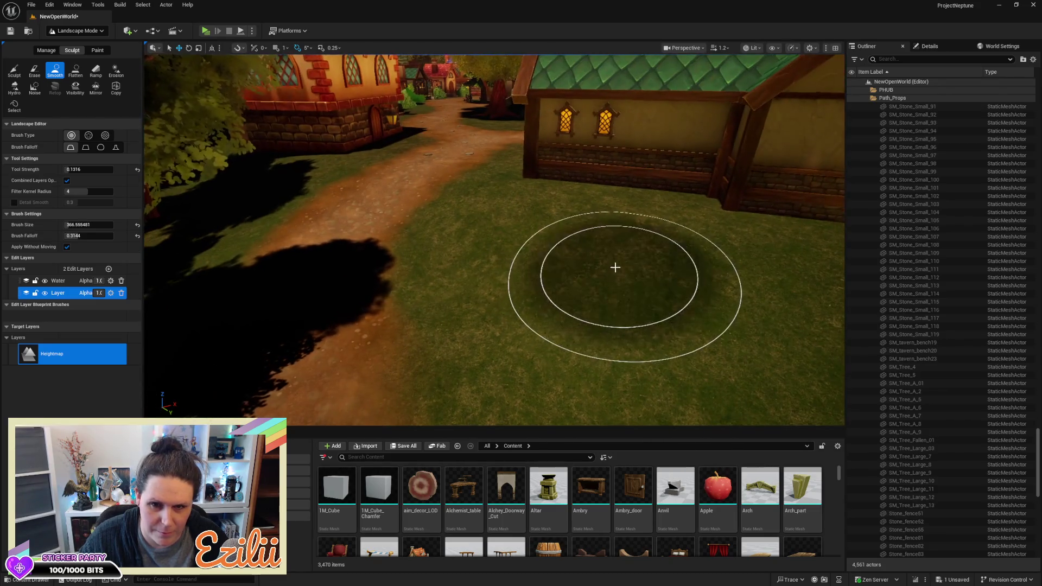
mouse_move(563, 203)
left_mouse_down()
mouse_move(528, 298)
mouse_move(644, 325)
mouse_move(542, 326)
mouse_move(624, 331)
mouse_move(570, 304)
mouse_move(391, 260)
left_mouse_up()
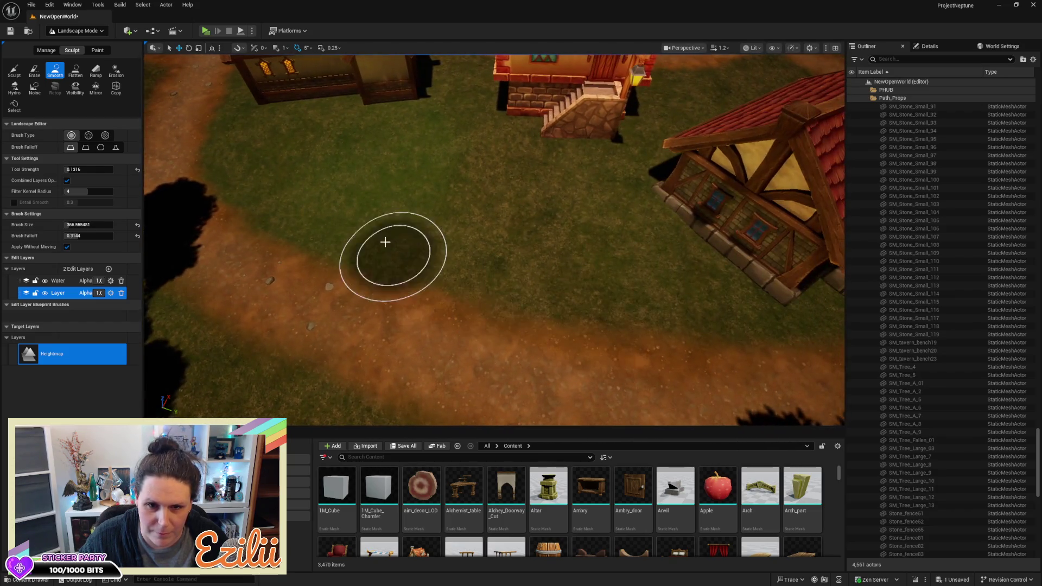
scroll(554, 252, "down", 3)
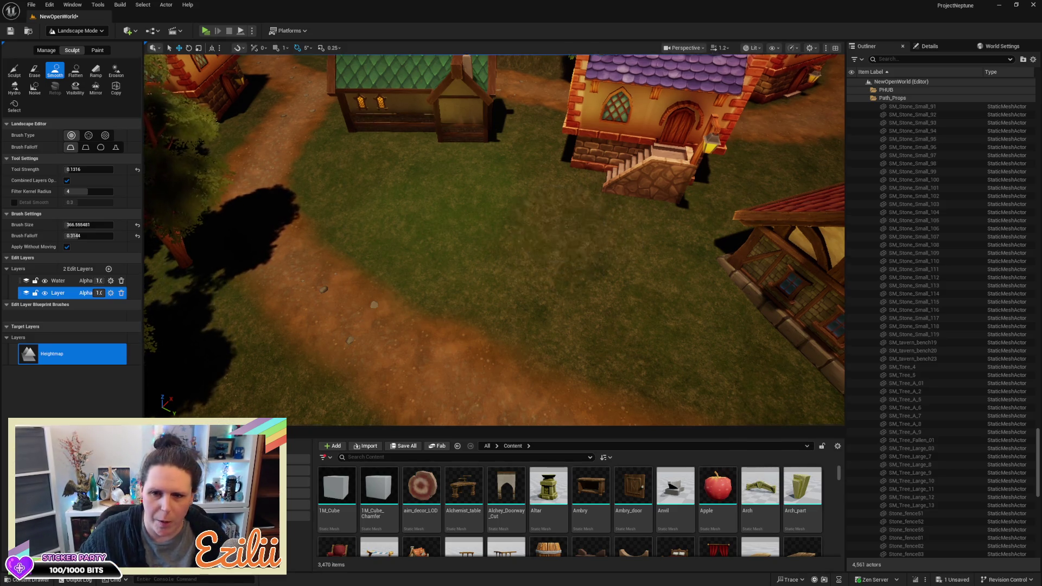
Step: Fly the camera along the path to inspect the smoothed ground near the stones
key("s")
key("s")
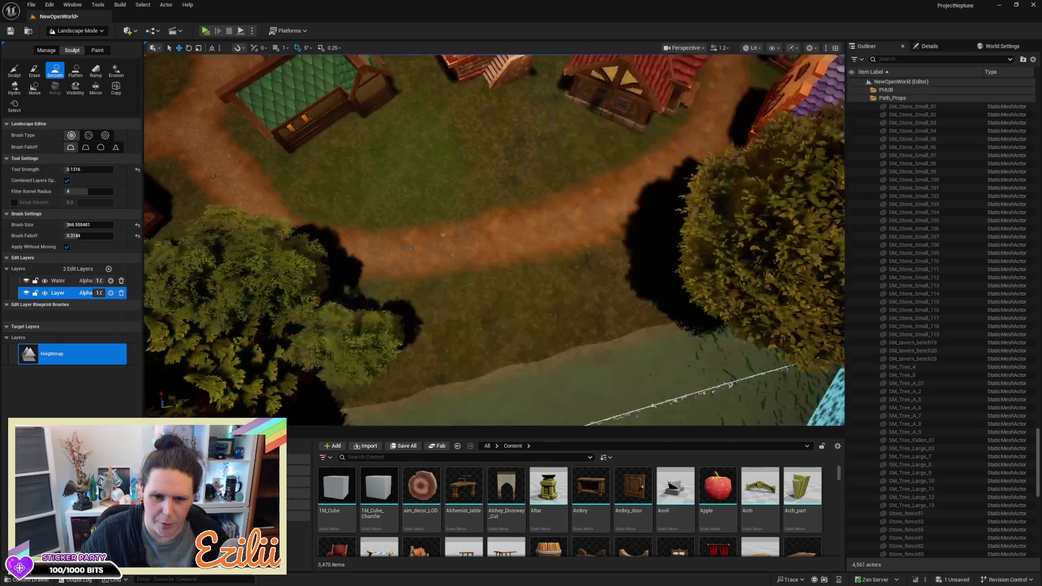
key("w")
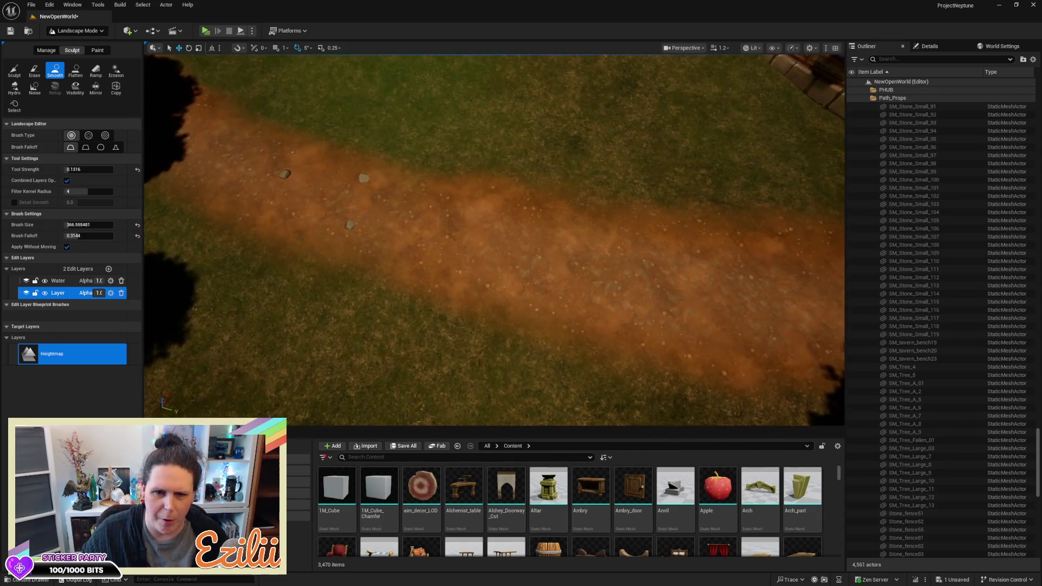
key("s")
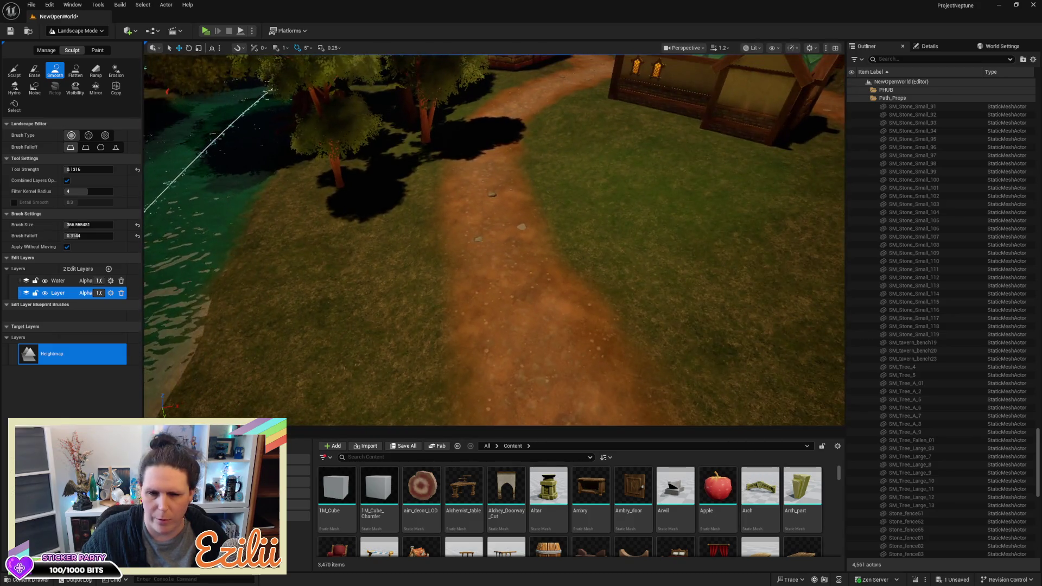
key("w")
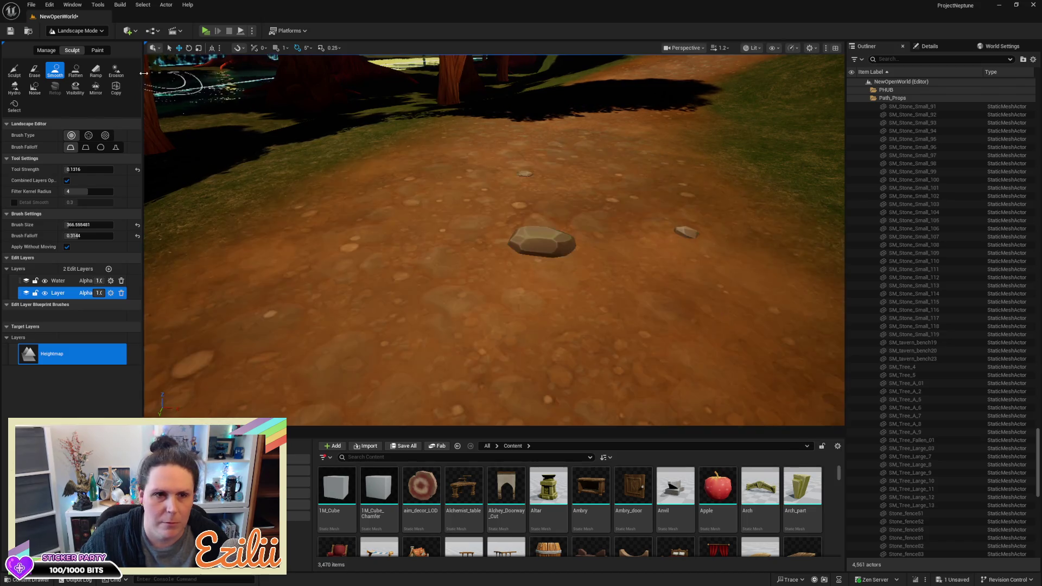
left_click(78, 32)
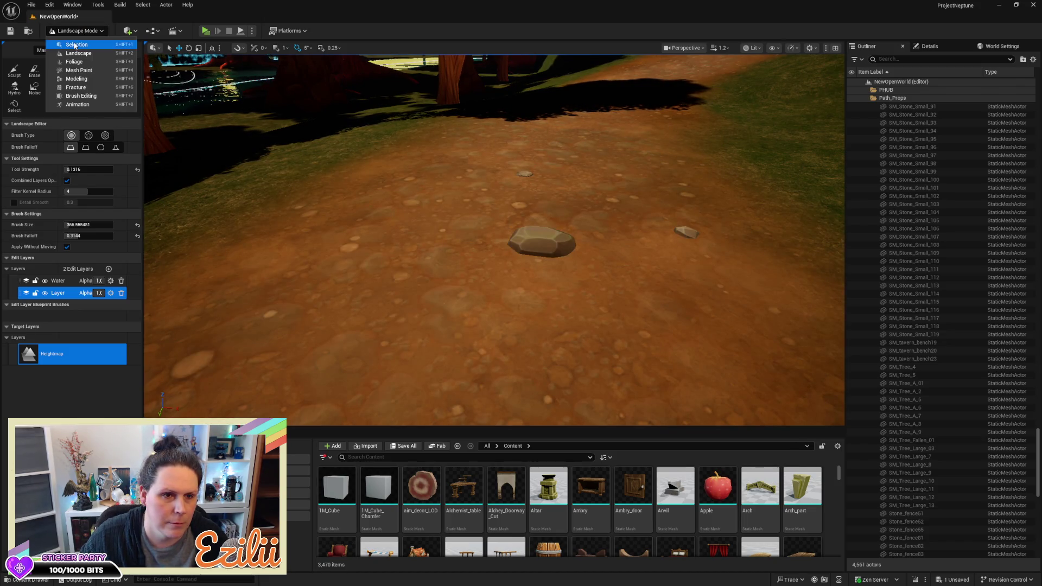
Step: Switch to Selection Mode and sink the large stone on the dirt path into the ground
left_click(76, 45)
key("ctrl+s")
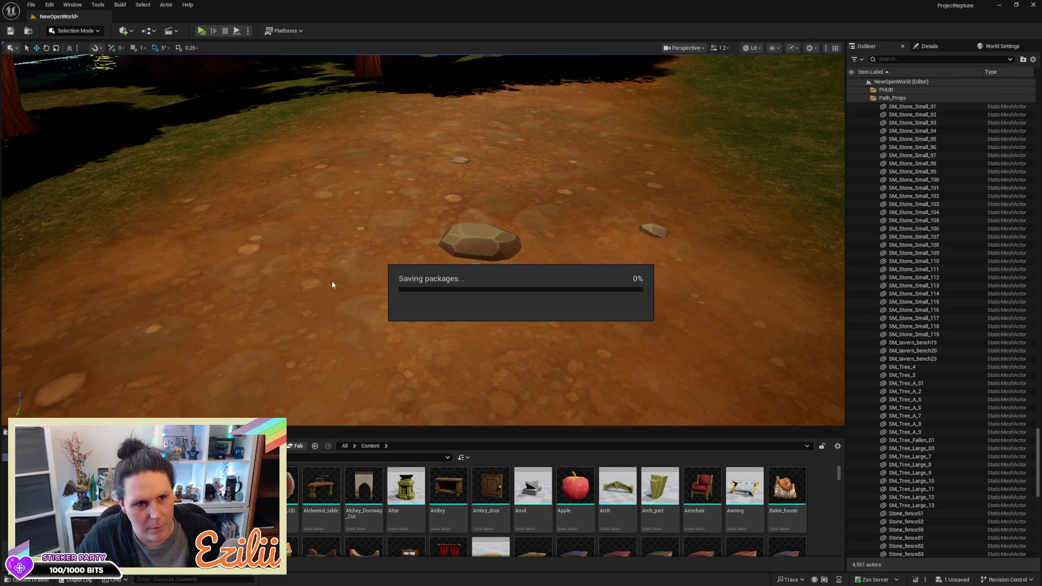
left_click(484, 228)
left_click_drag(482, 224, 482, 230)
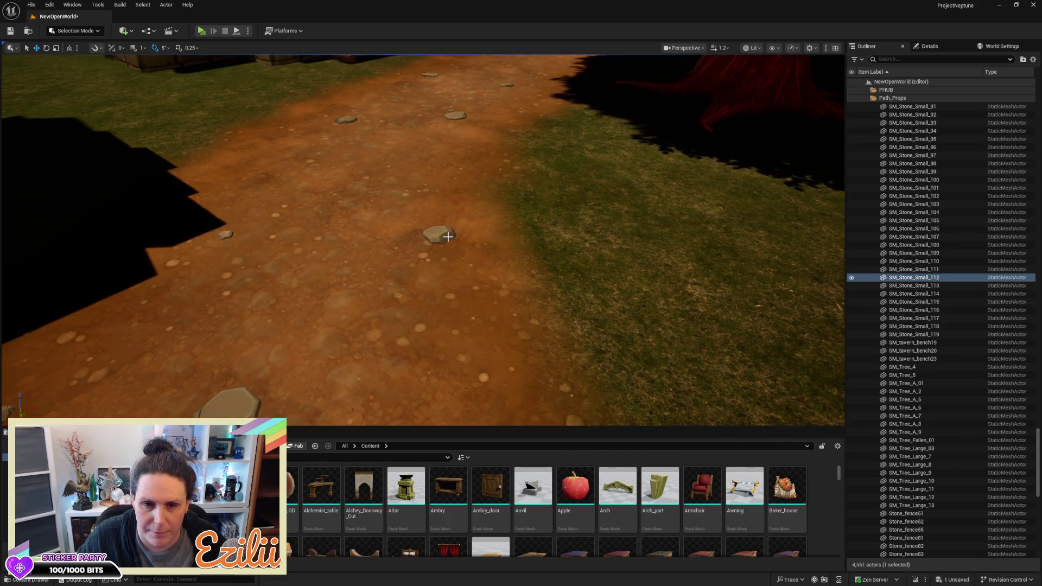
Step: Select the other stones along the path toward the houses, then save the level
left_click(448, 236)
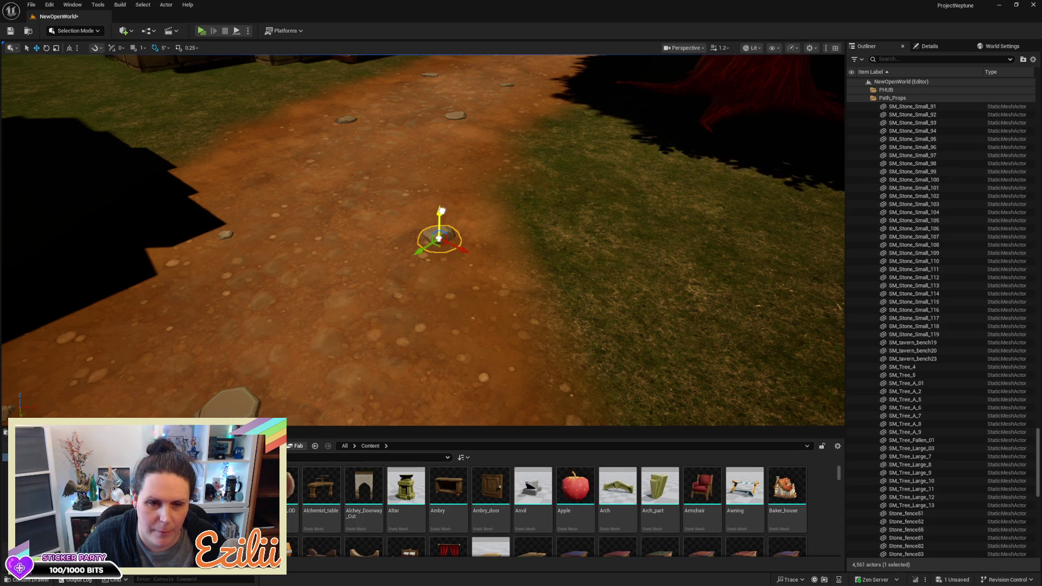
mouse_move(366, 169)
left_mouse_down()
mouse_move(428, 163)
mouse_move(392, 182)
mouse_move(375, 135)
mouse_move(374, 162)
mouse_move(429, 163)
mouse_move(410, 163)
left_mouse_up()
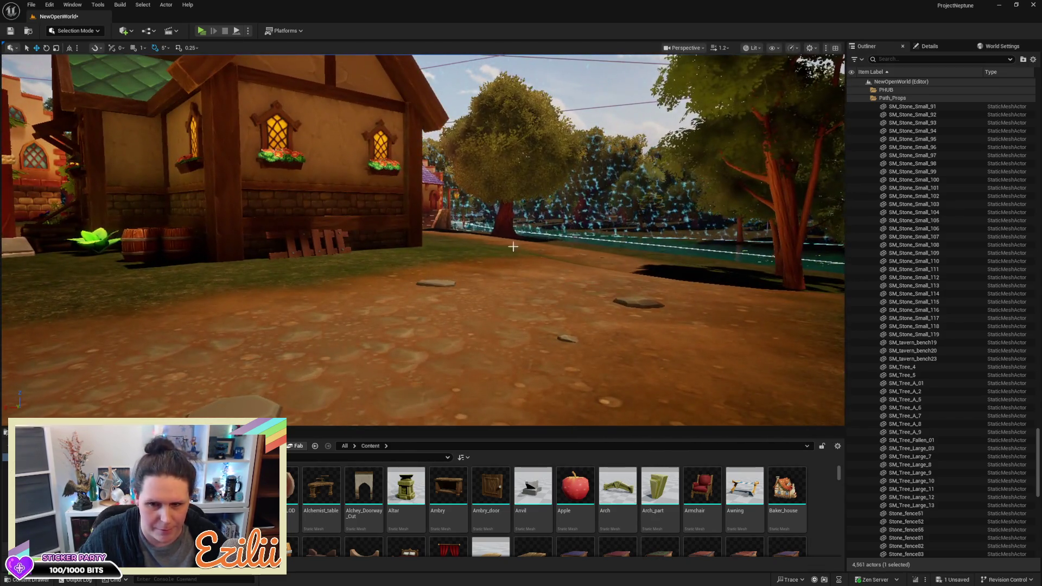
left_click(642, 304)
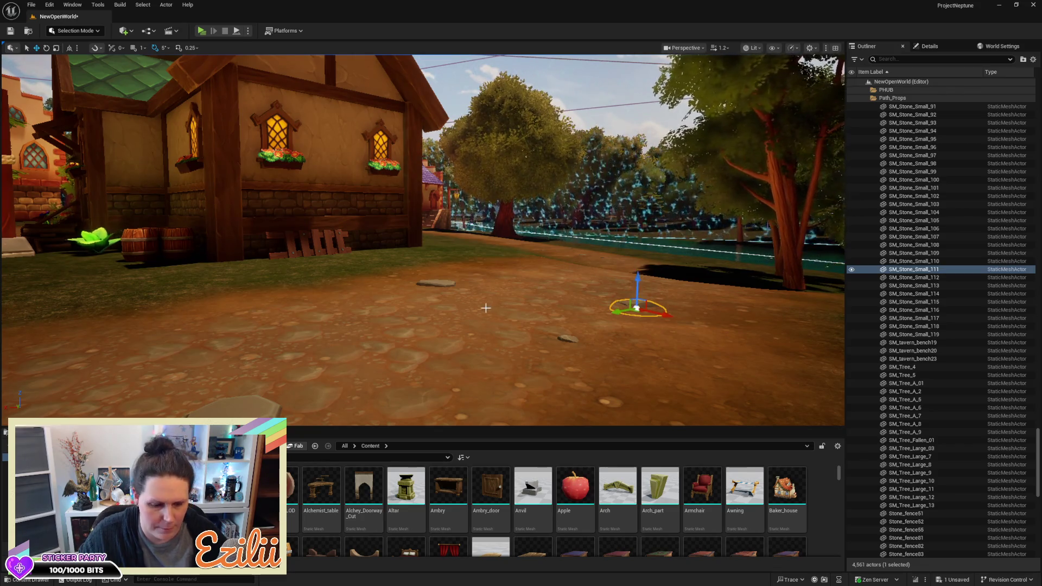
key("ctrl+s")
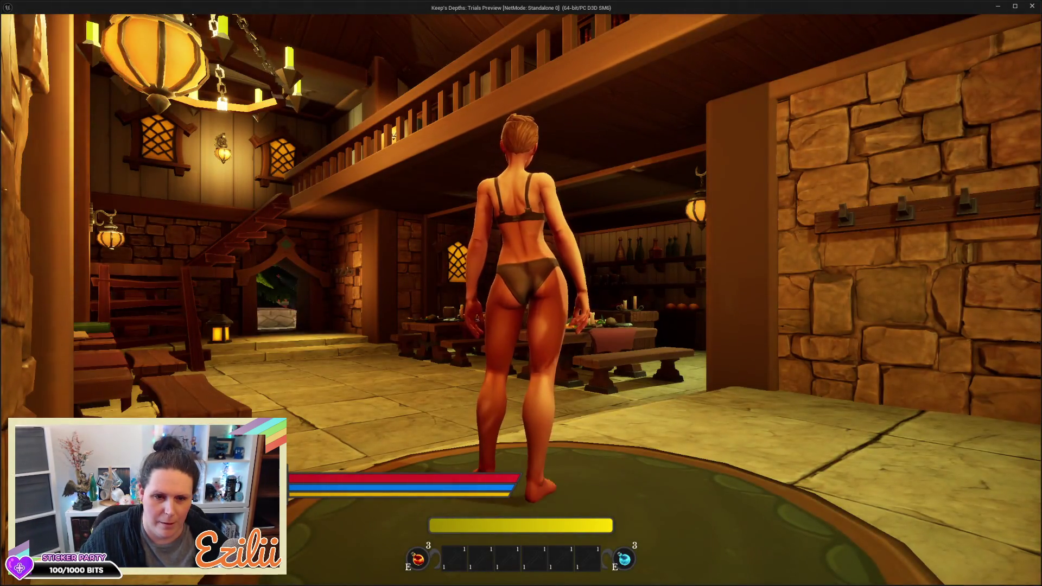
Step: Run the character out of the tavern, across the square, and down the path past the houses
key("w")
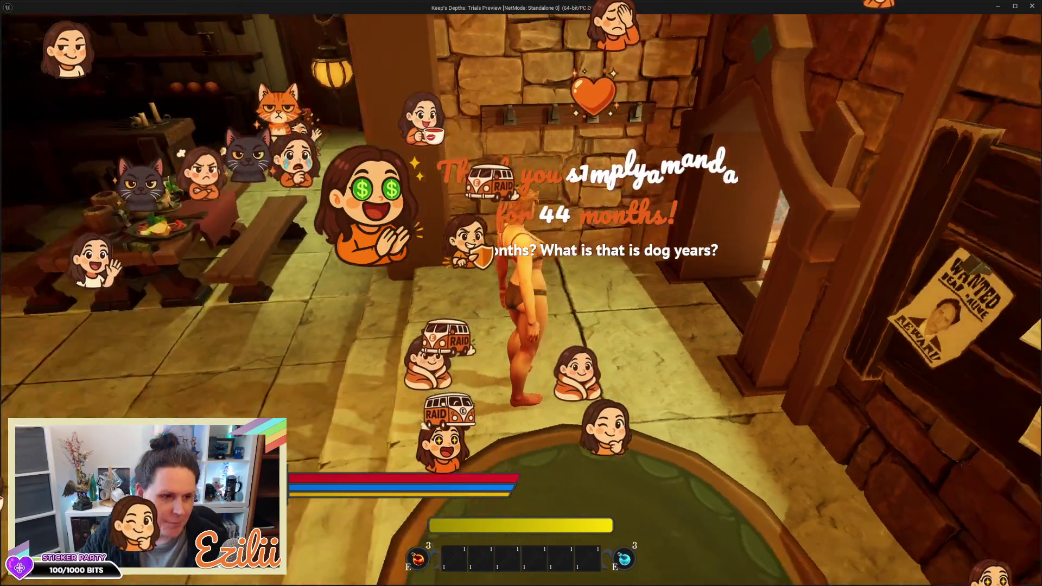
key("w")
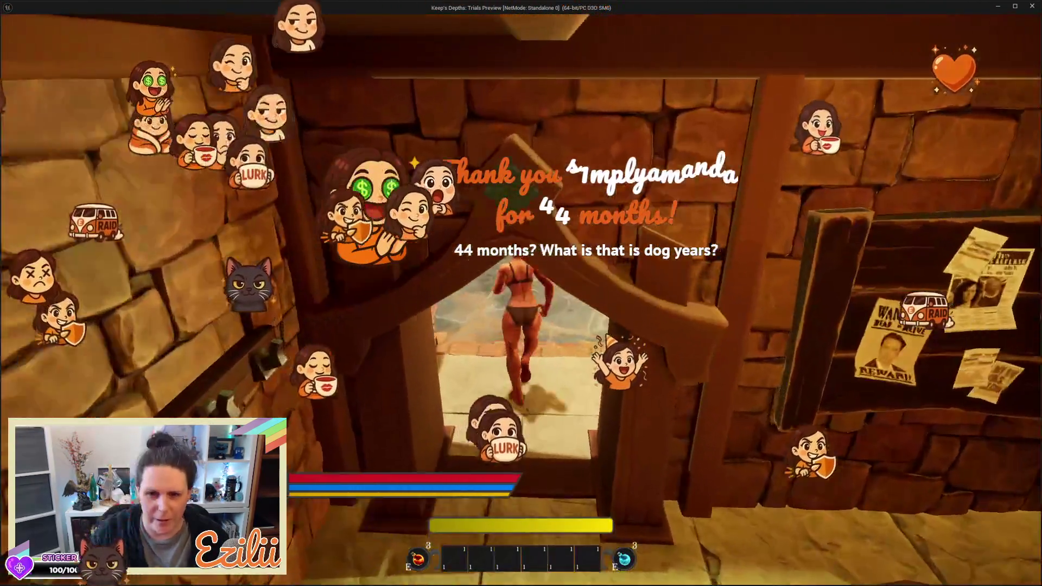
key("w")
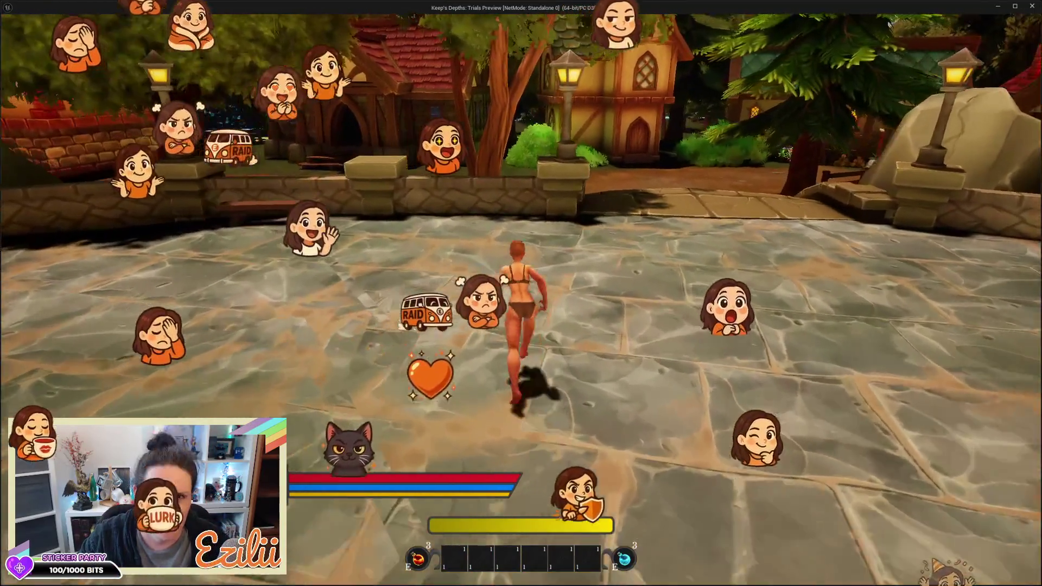
key("w")
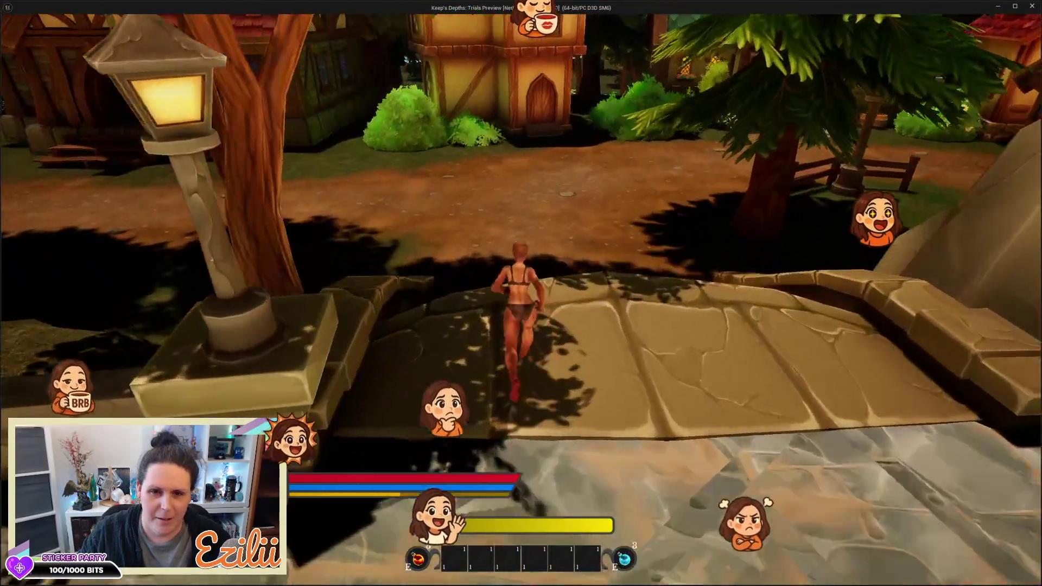
key("w")
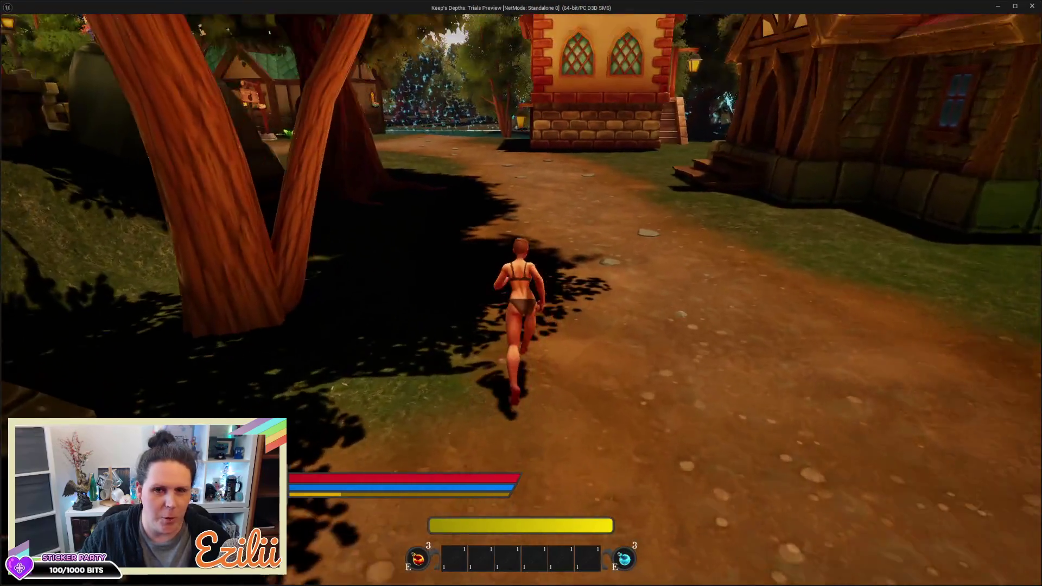
key("w")
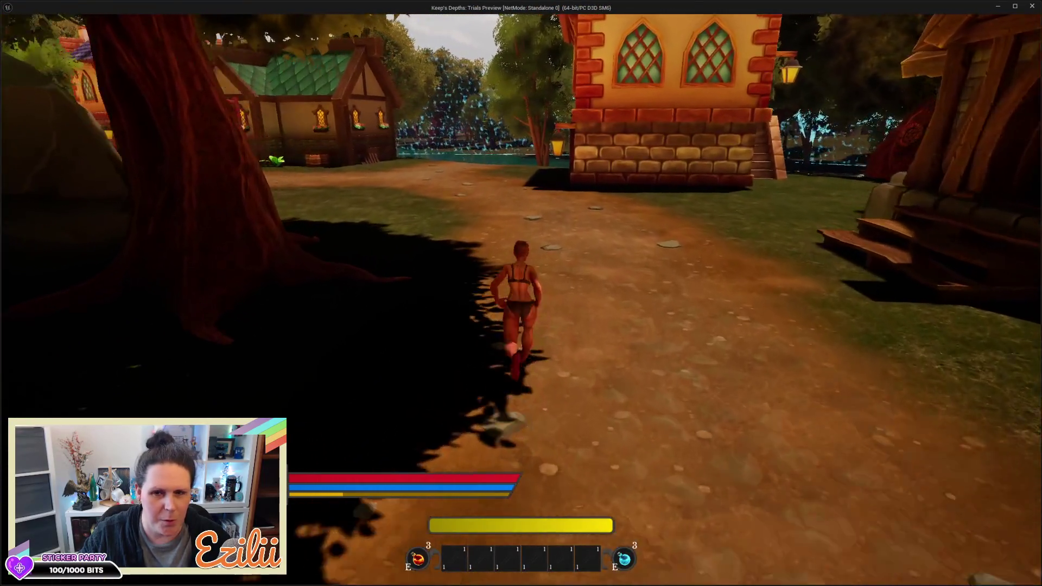
key("w")
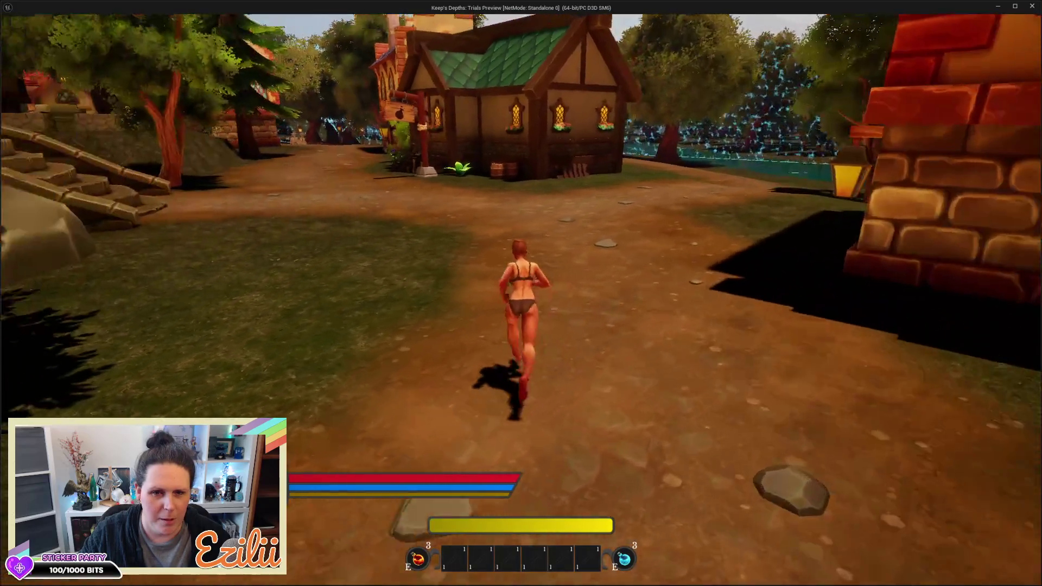
key("space")
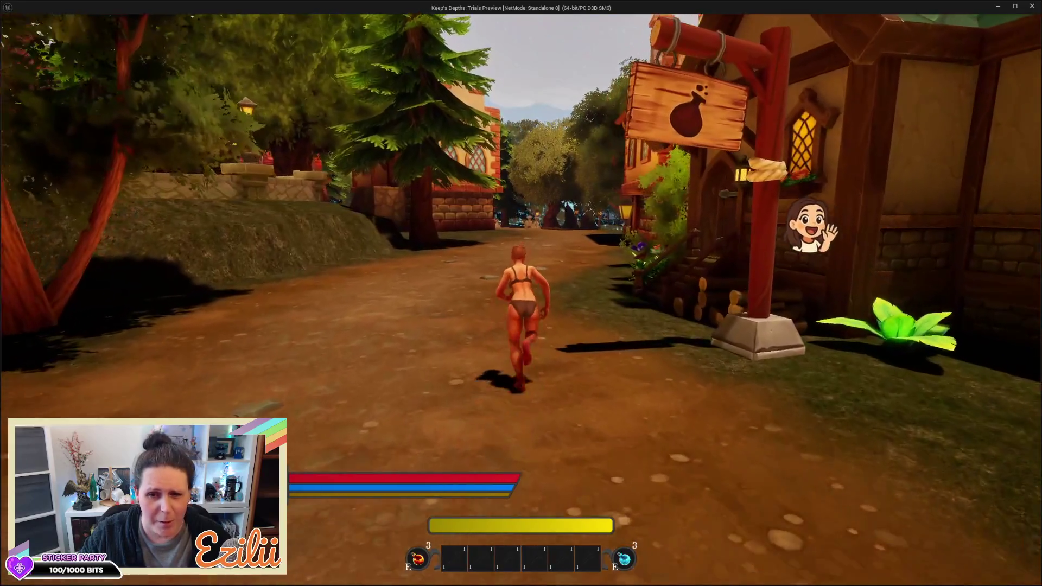
key("w")
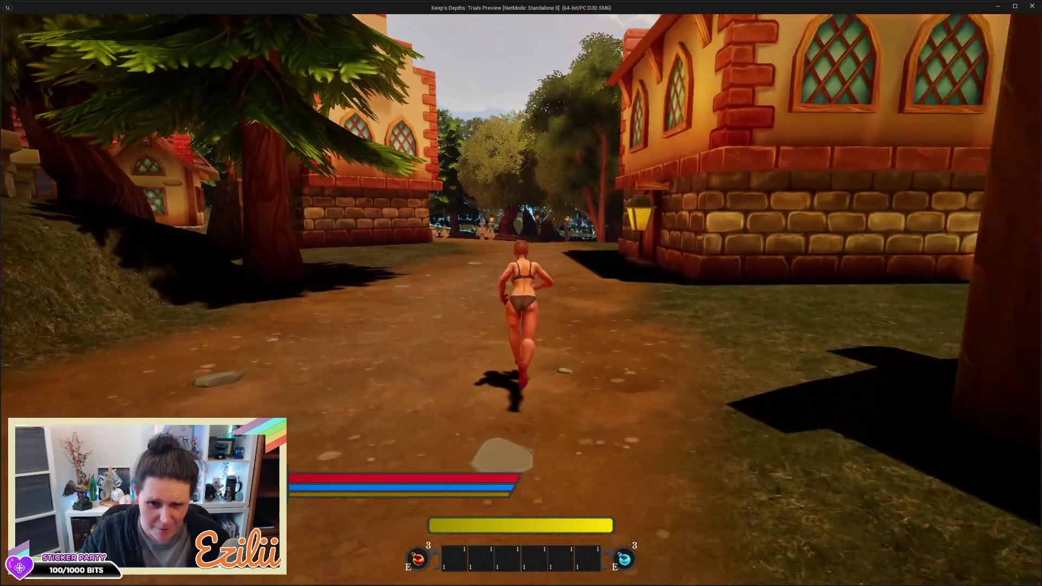
key("w")
key("w")
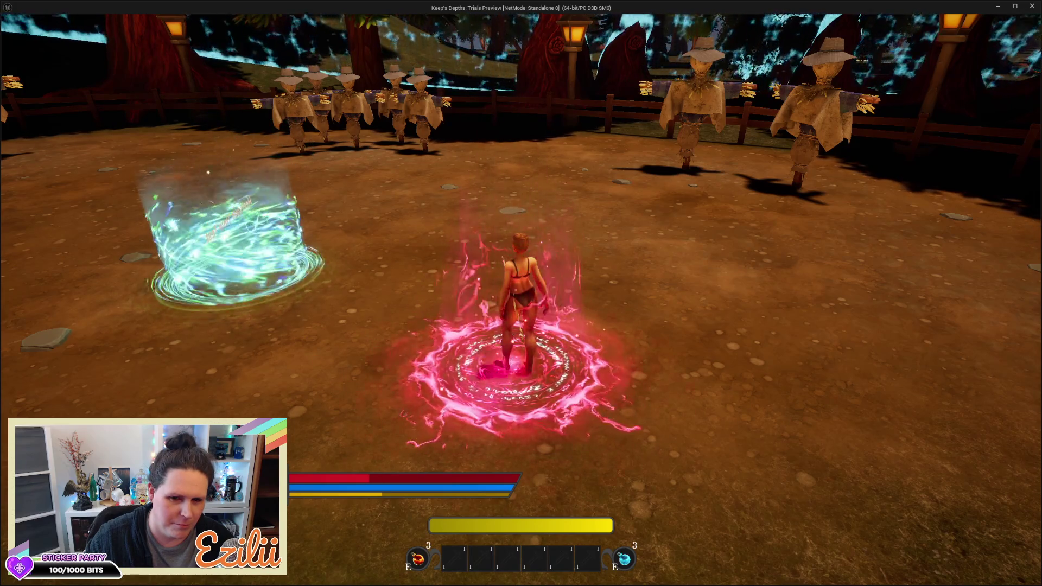
Step: Step into the green heal circle, cast a magic orb at the scarecrows, and run along the path
key("a")
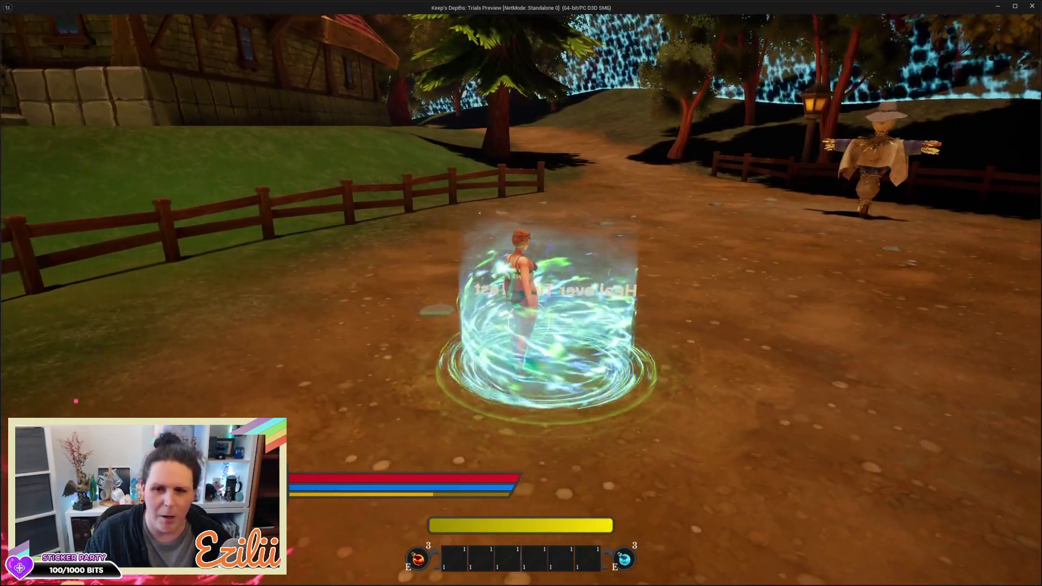
left_click(481, 216)
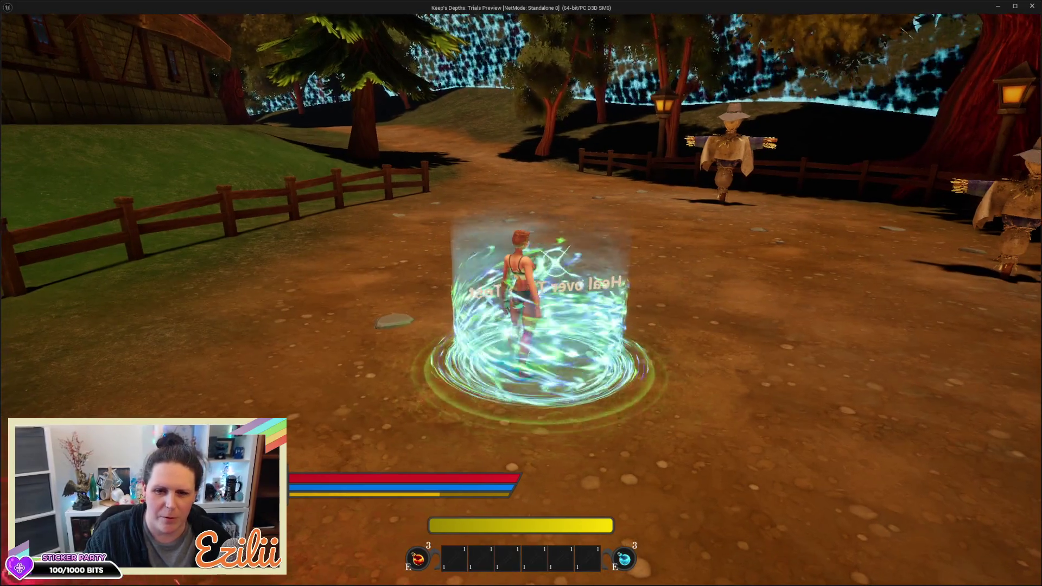
key("w")
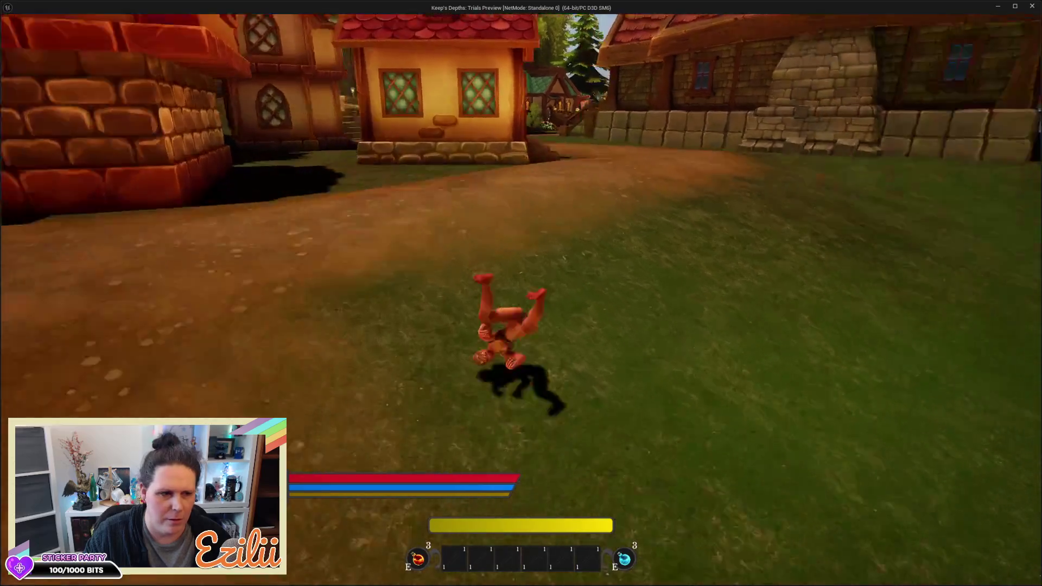
key("w")
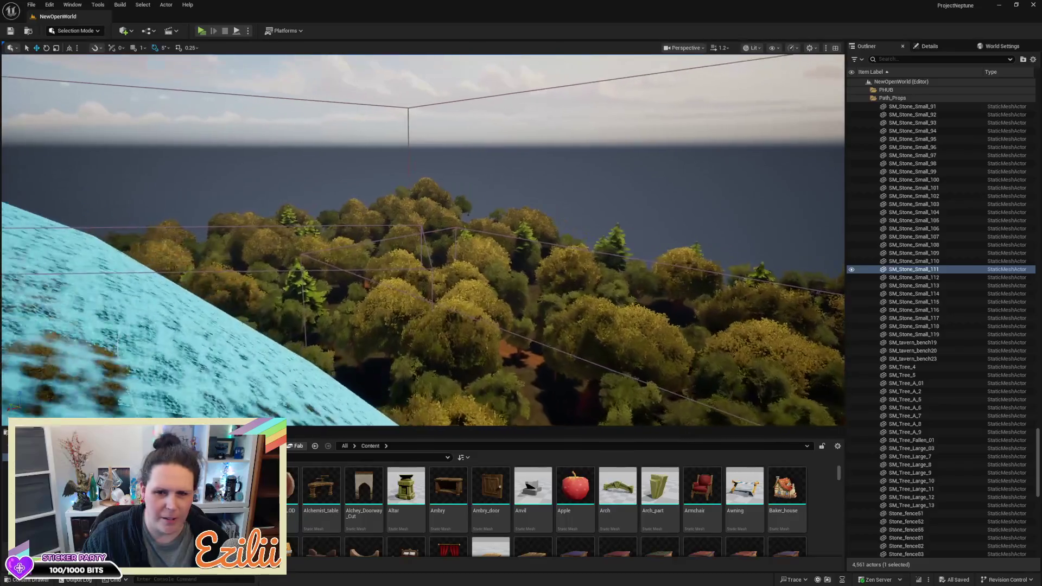
Step: Fly down through the forest canopy to the clearing, rise overhead, and show the editor modes list
key("w")
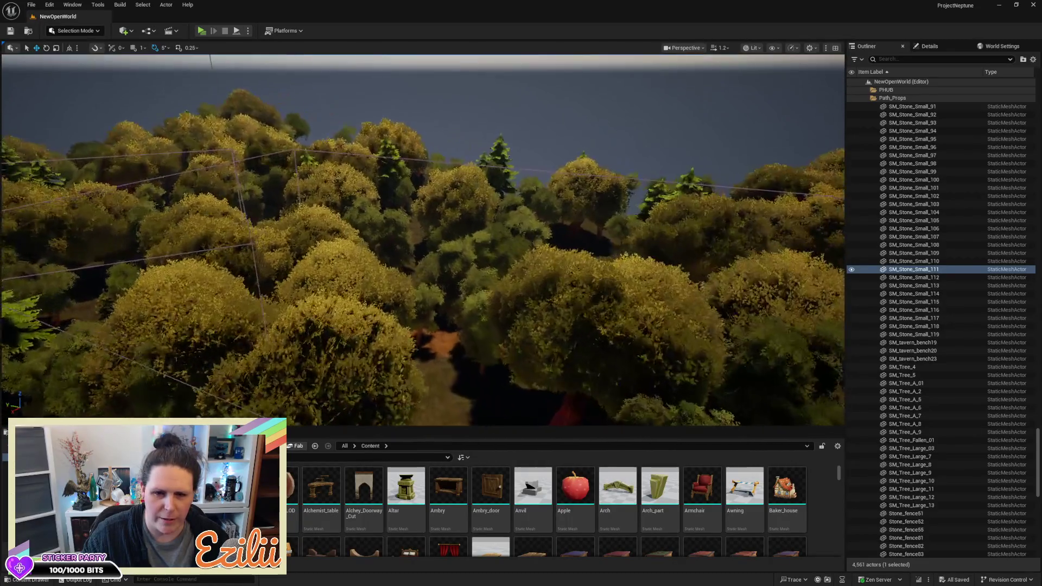
key("w")
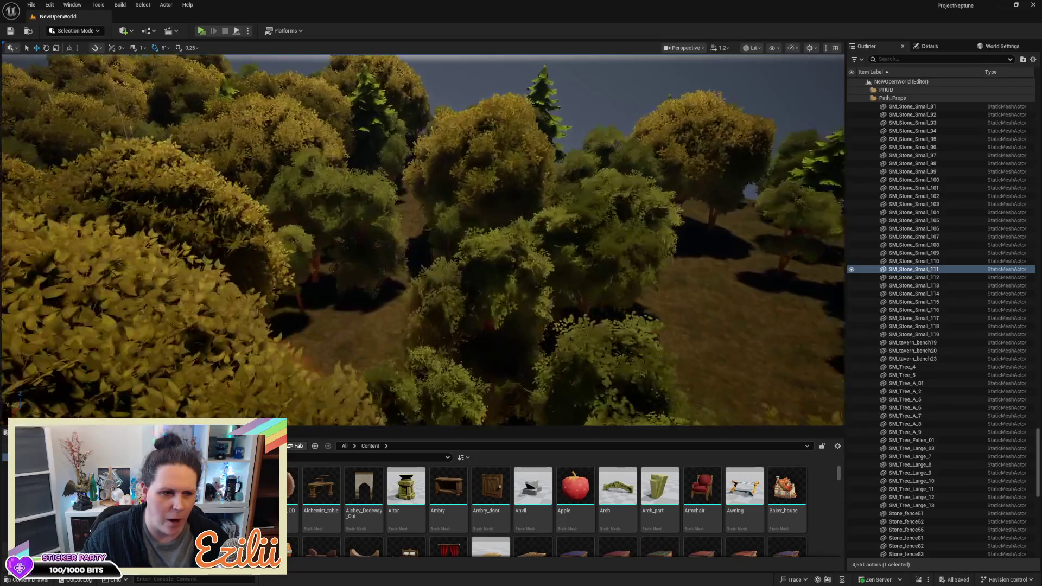
key("w")
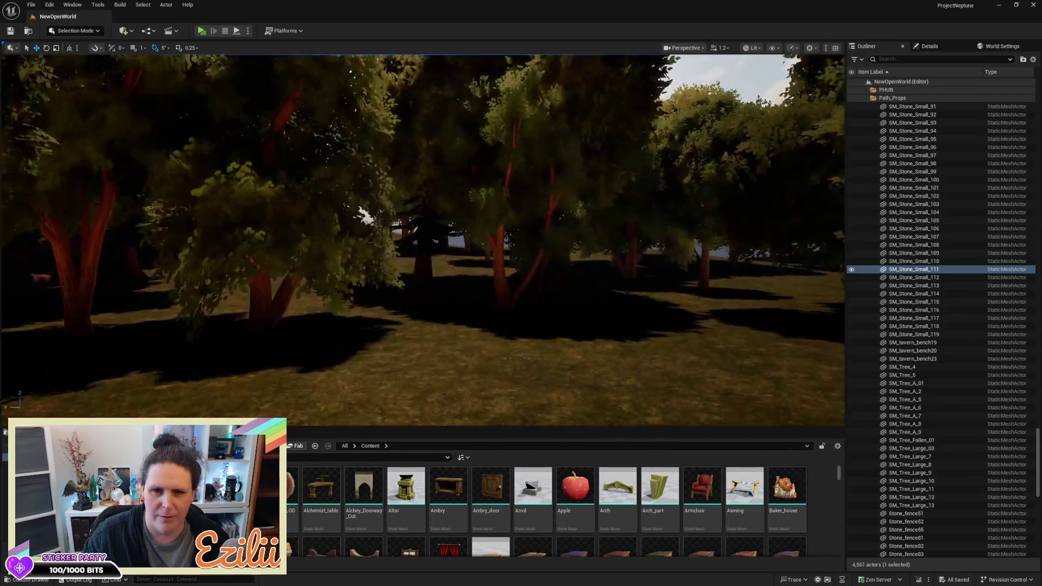
key("w")
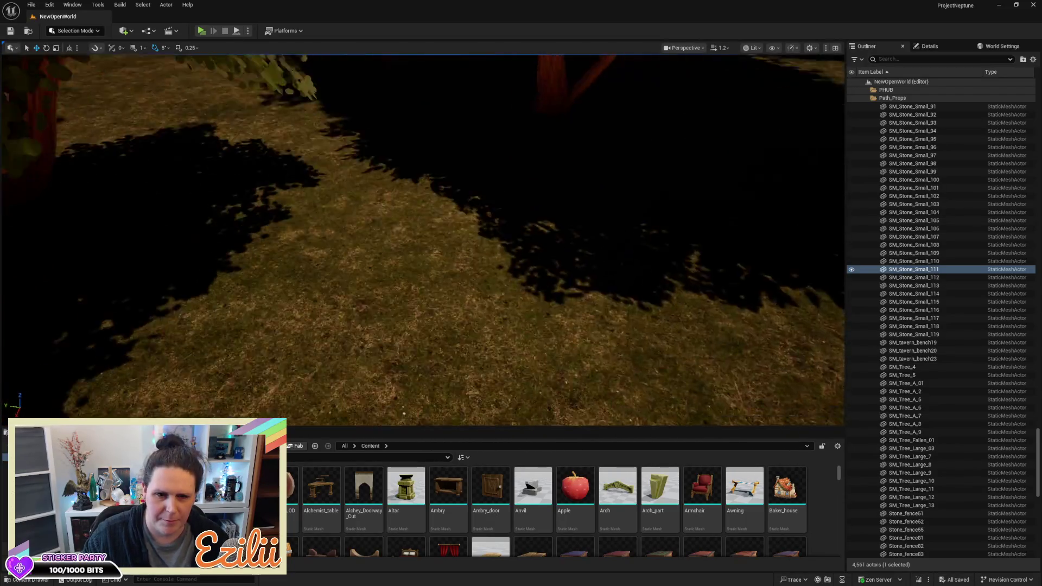
key("s")
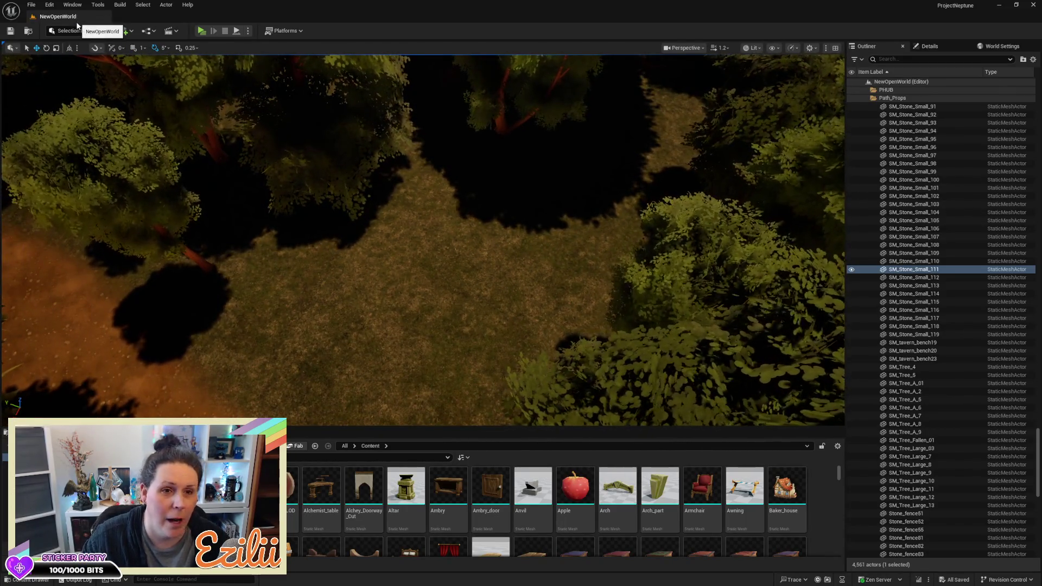
left_click(77, 32)
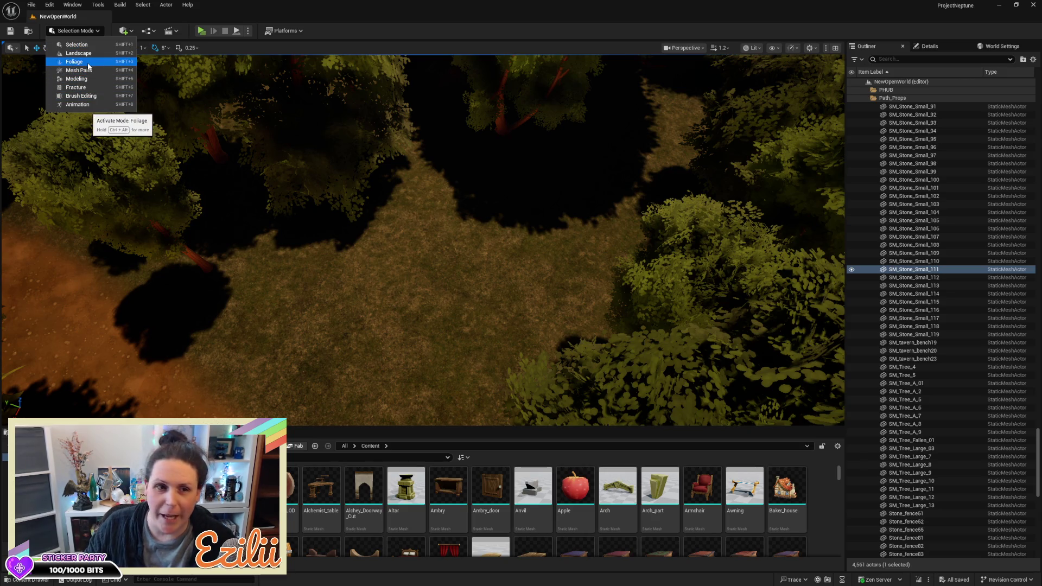
Step: Enter Landscape mode with the Smooth sculpt tool and frame the forest clearing
left_click(114, 55)
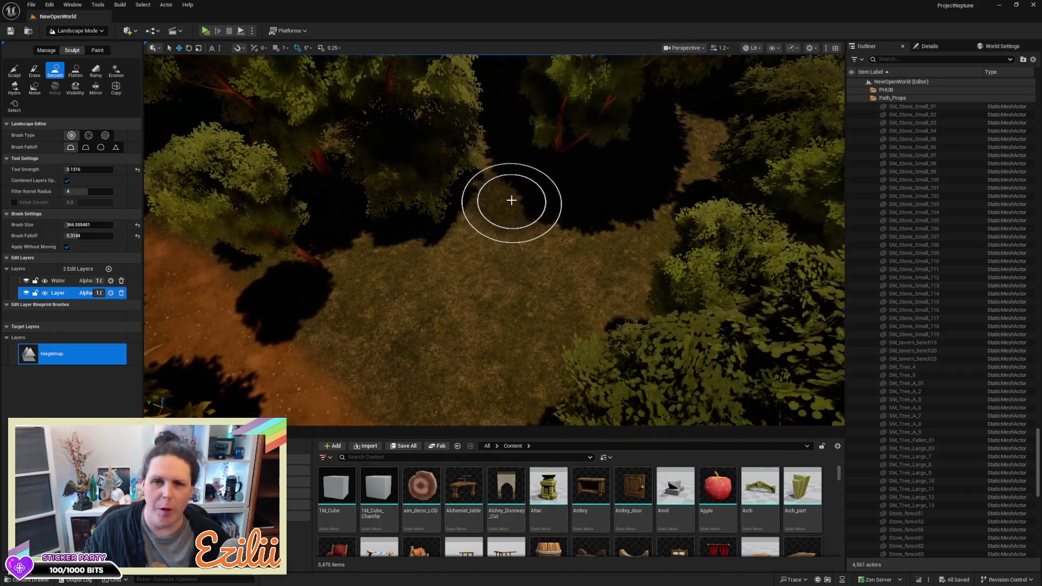
scroll(512, 201, "up", 5)
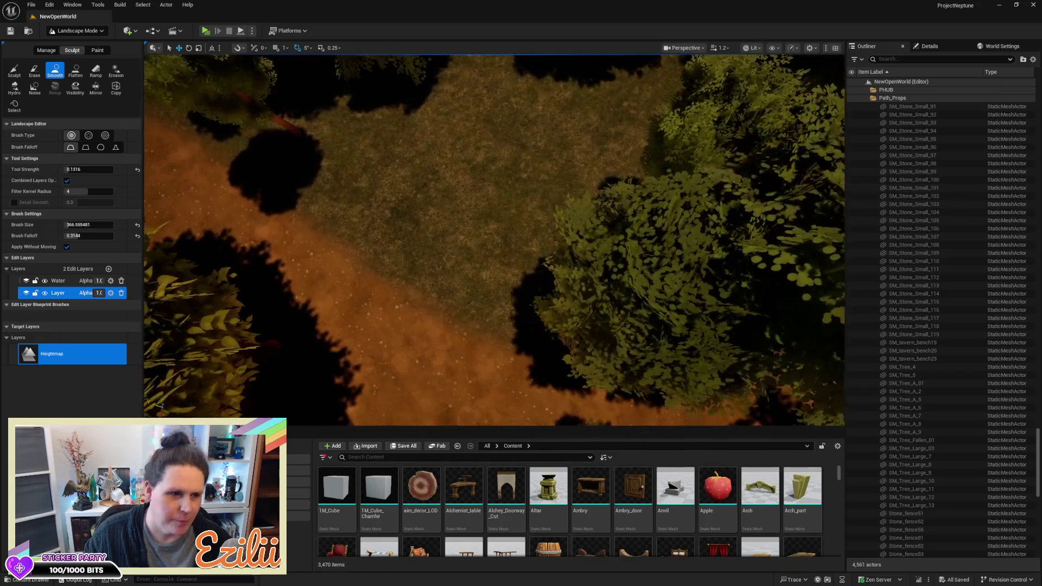
scroll(494, 239, "up", 6)
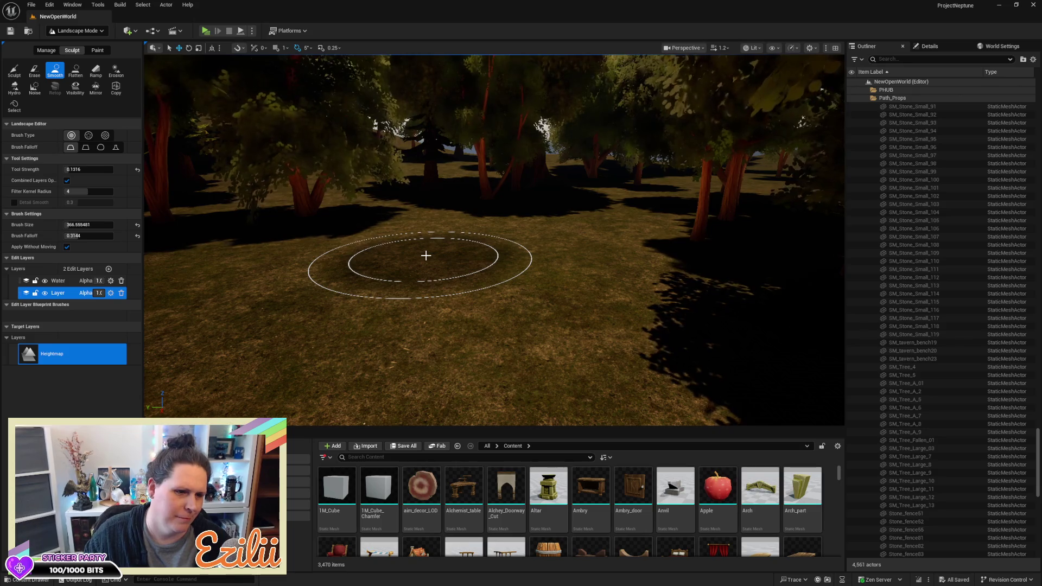
key("w")
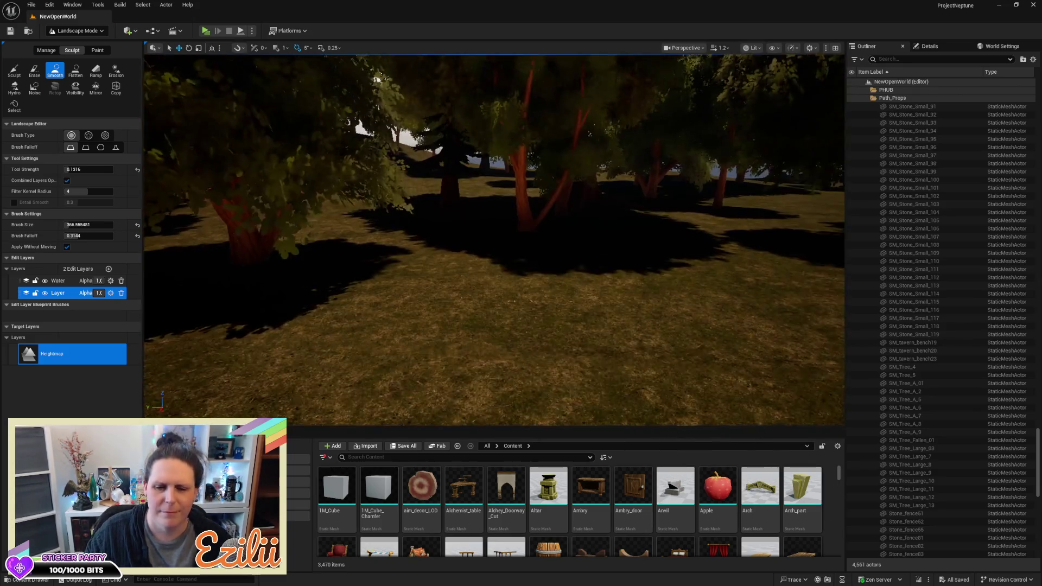
key("s")
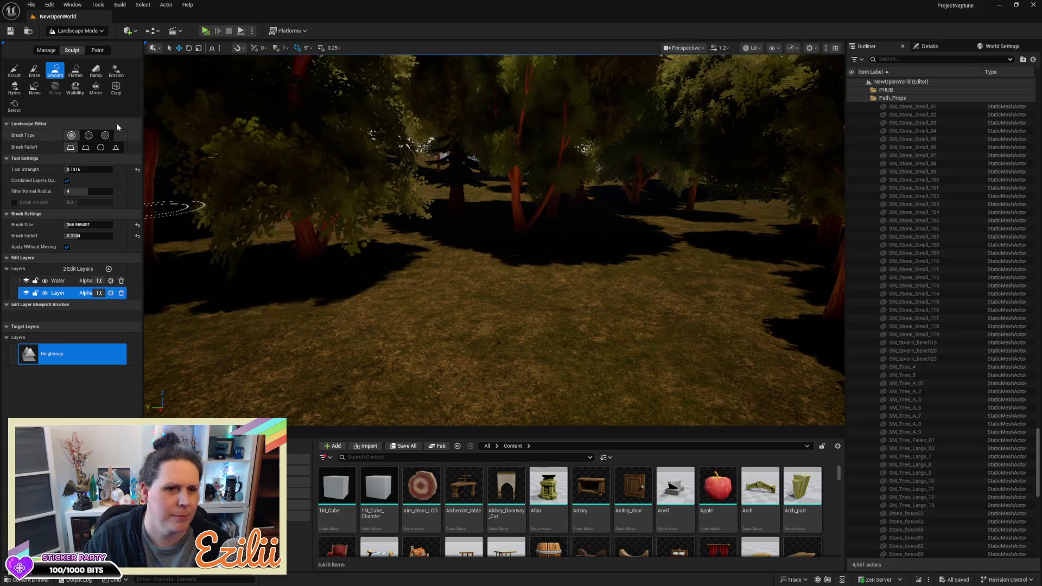
Step: In the landscape Paint tools, raise Tool Strength to about 0.19, set Brush Falloff 0.028, and select Paint
left_click(99, 50)
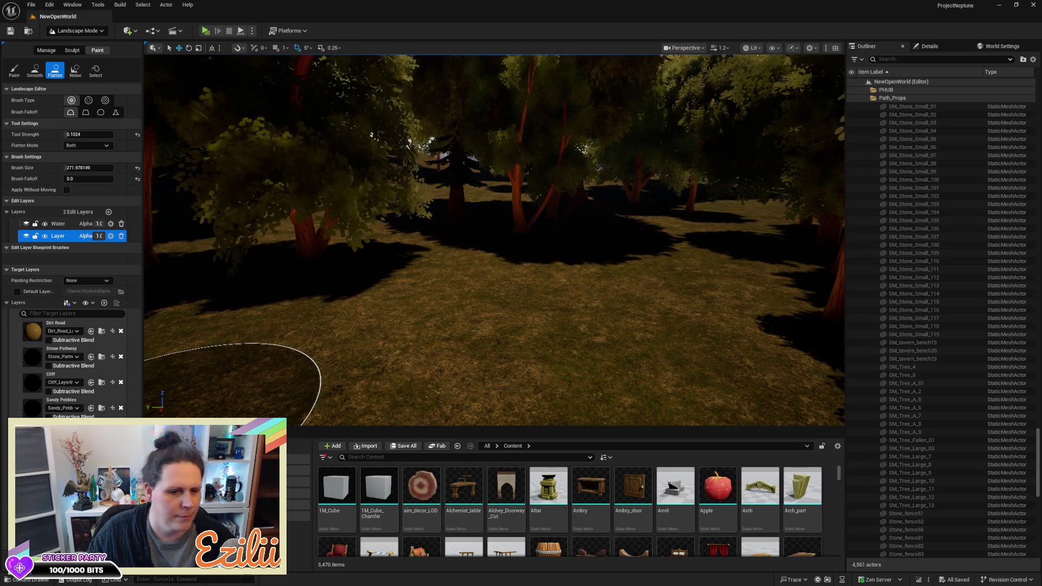
left_click(65, 134)
left_click_drag(76, 134, 95, 134)
mouse_move(472, 318)
left_mouse_down()
mouse_move(495, 309)
mouse_move(472, 307)
mouse_move(516, 293)
mouse_move(494, 351)
mouse_move(531, 309)
mouse_move(474, 301)
mouse_move(507, 320)
mouse_move(509, 342)
mouse_move(481, 314)
left_mouse_up()
key("e")
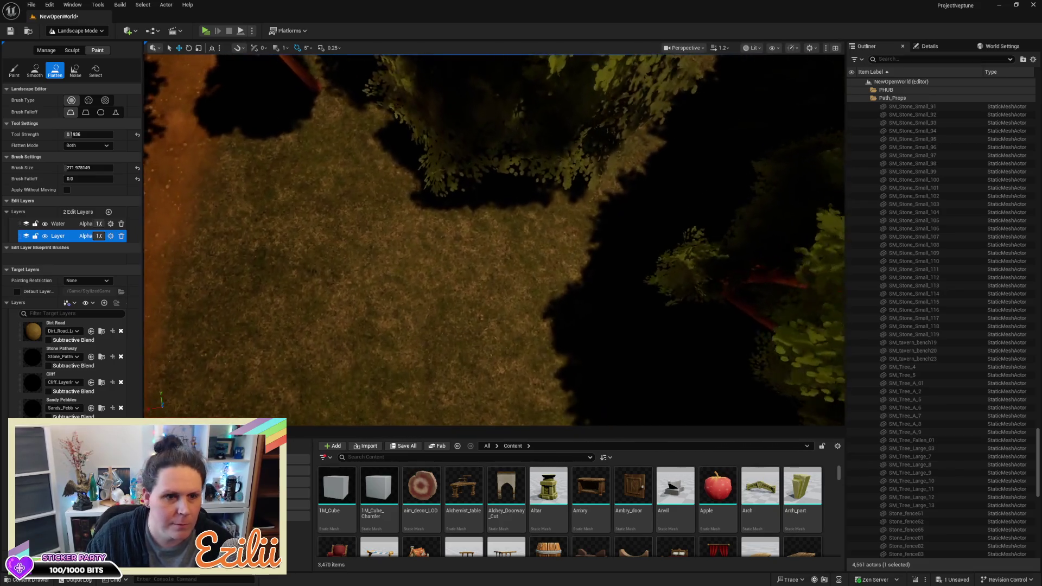
left_click_drag(82, 135, 92, 134)
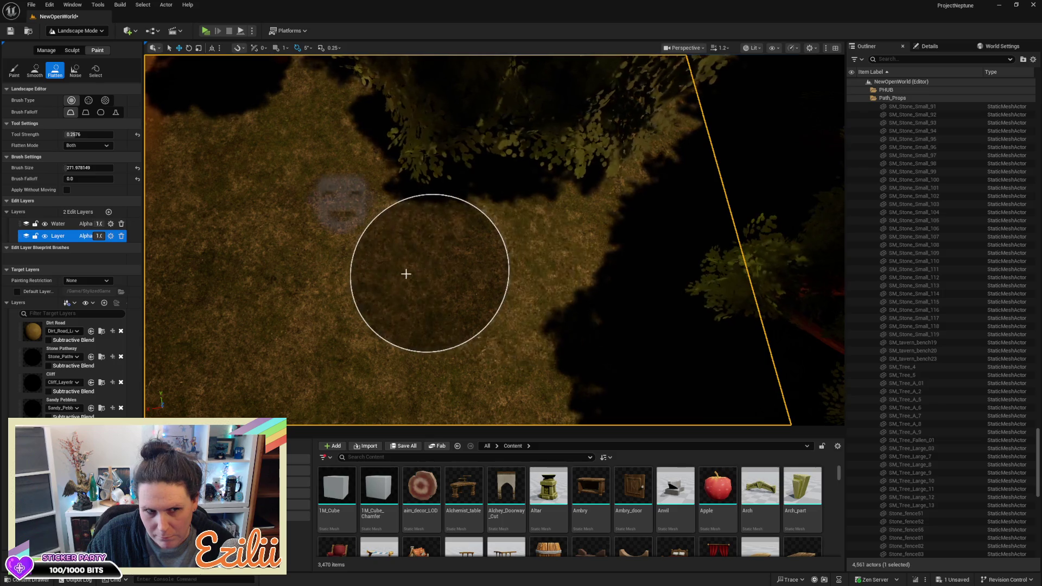
left_click_drag(81, 182, 83, 181)
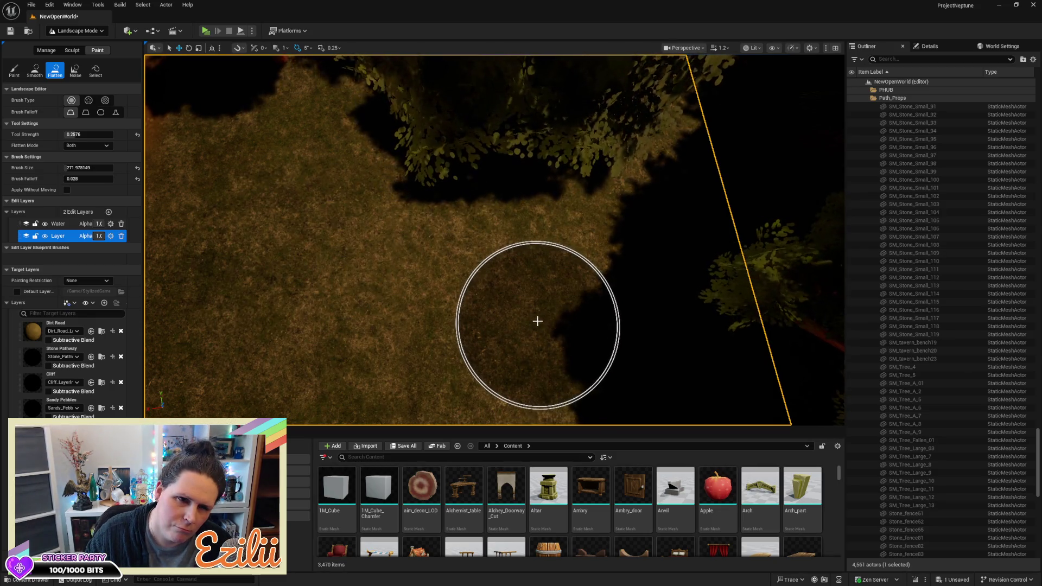
left_click(12, 75)
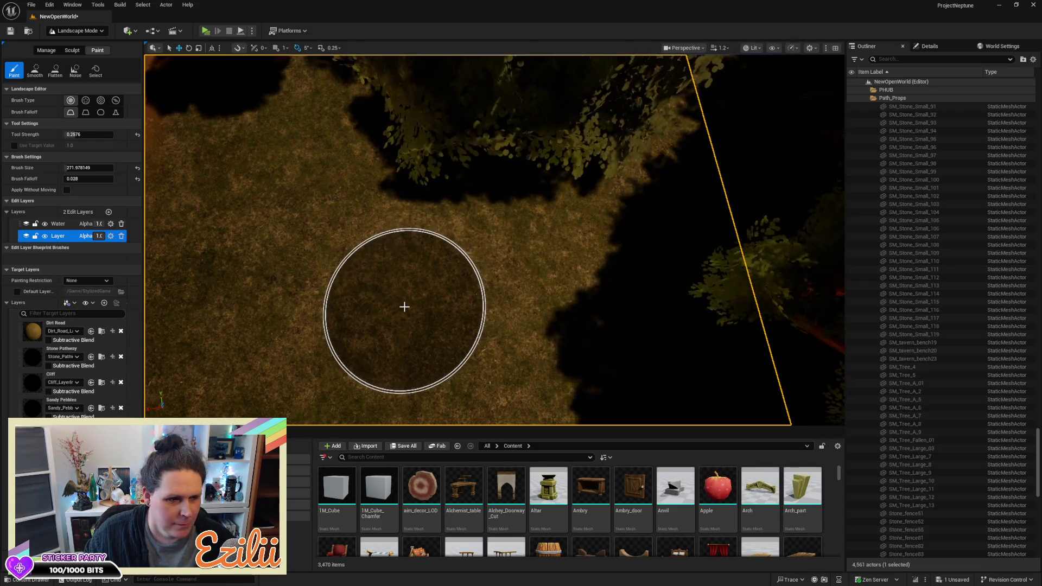
Step: Paint Stone Pathway into the clearing, lower Tool Strength to 0.024, fill gaps, and inspect it closely
mouse_move(389, 309)
left_mouse_down()
mouse_move(421, 293)
mouse_move(458, 344)
mouse_move(416, 261)
mouse_move(409, 316)
mouse_move(488, 349)
mouse_move(409, 342)
left_mouse_up()
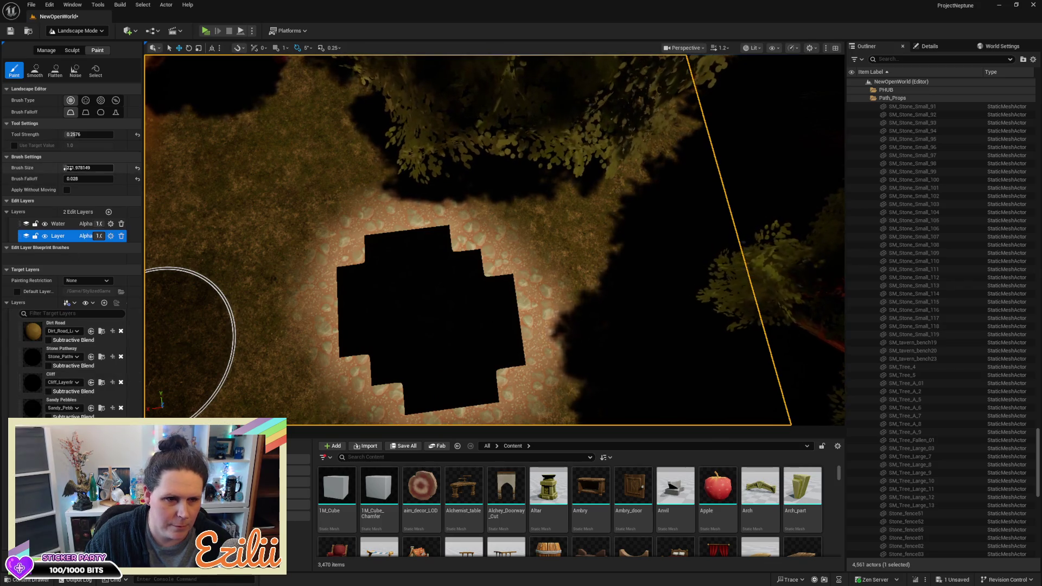
left_click_drag(74, 132, 62, 133)
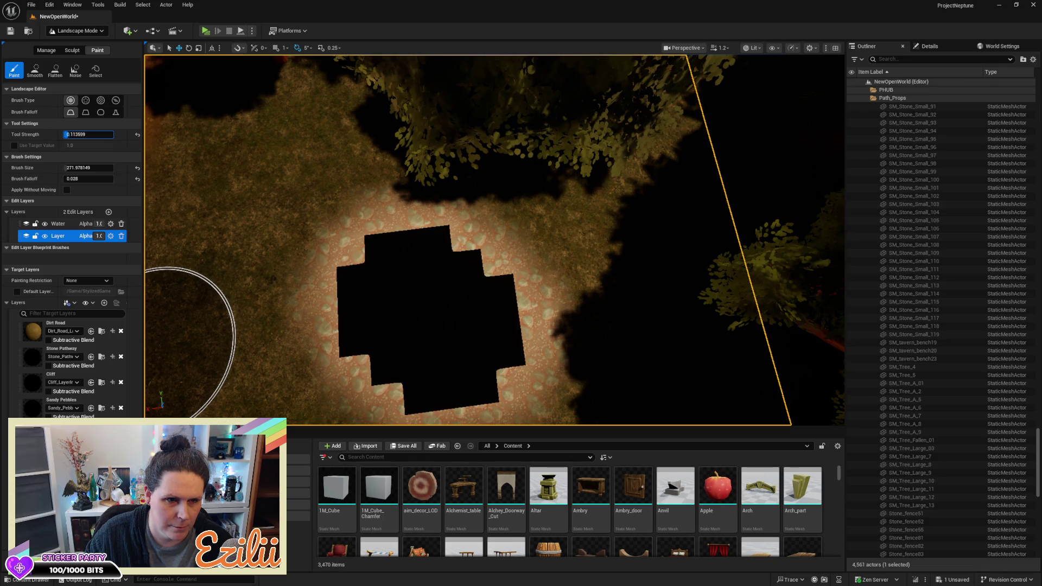
mouse_move(214, 209)
left_mouse_down()
mouse_move(424, 269)
mouse_move(451, 377)
mouse_move(492, 343)
mouse_move(441, 314)
mouse_move(344, 321)
mouse_move(442, 372)
left_mouse_up()
scroll(441, 372, "up", 3)
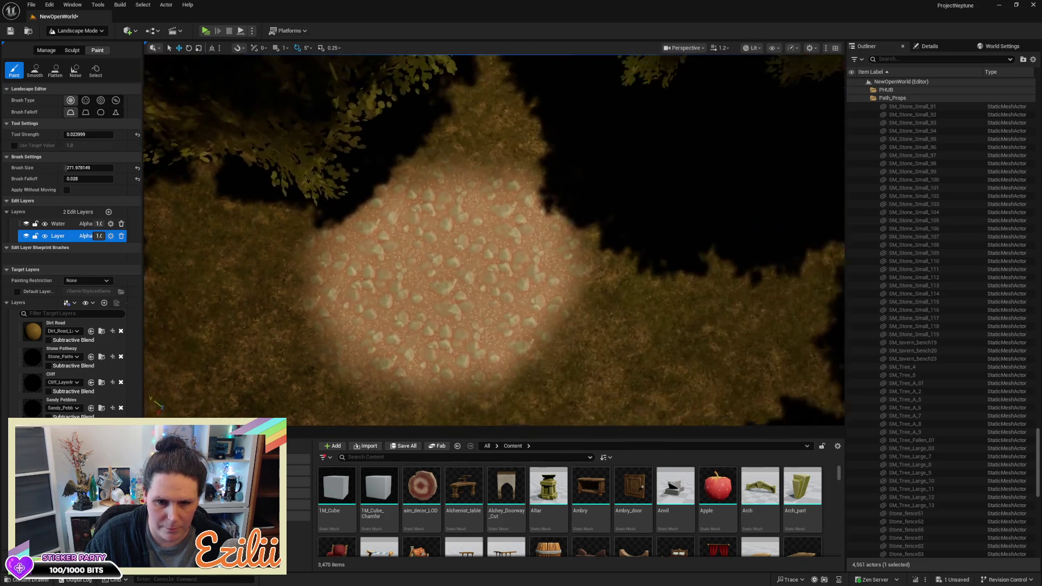
scroll(494, 239, "down", 2)
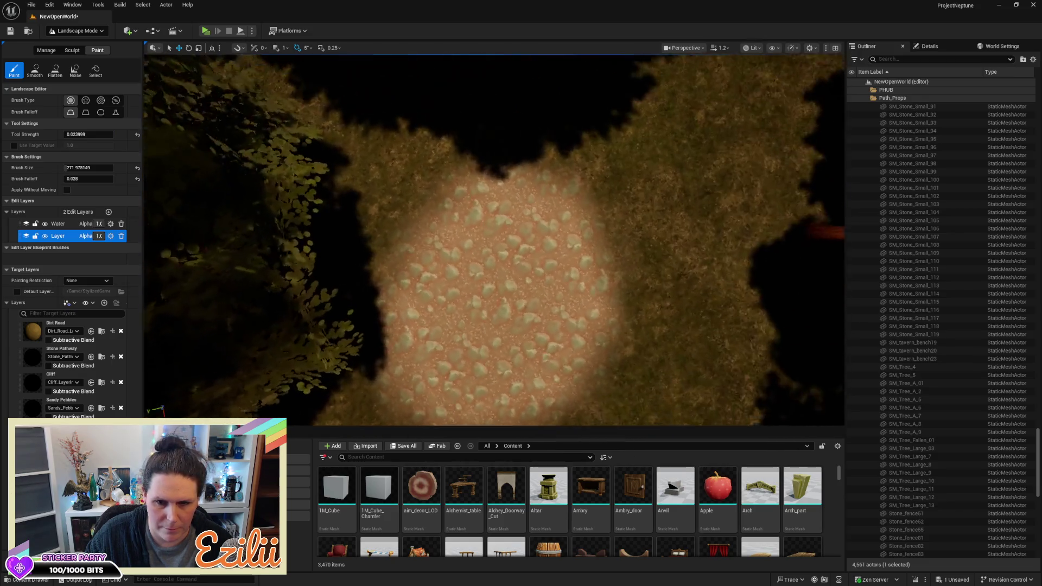
scroll(494, 239, "up", 4)
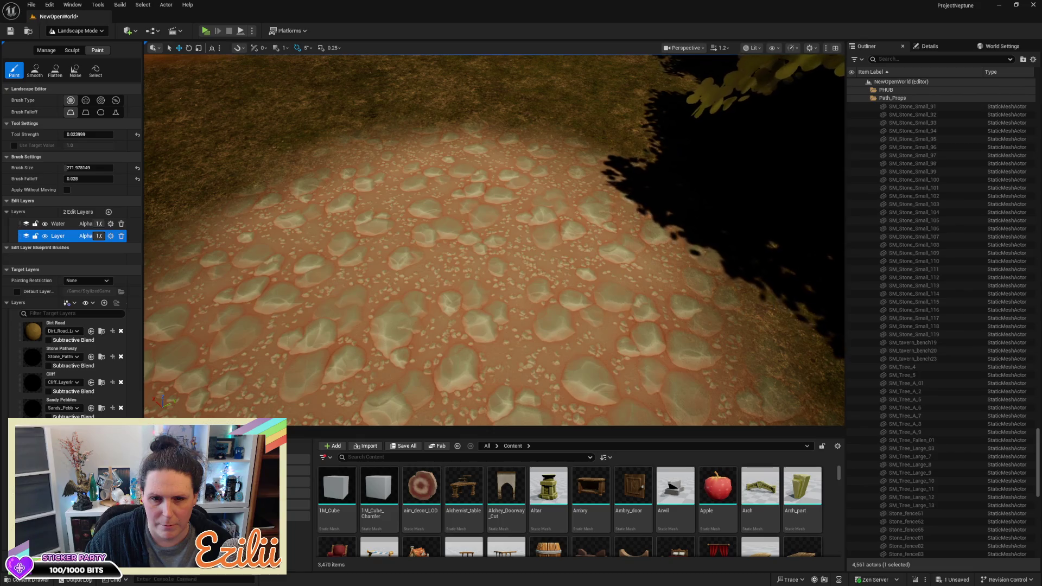
scroll(494, 239, "down", 3)
key("w")
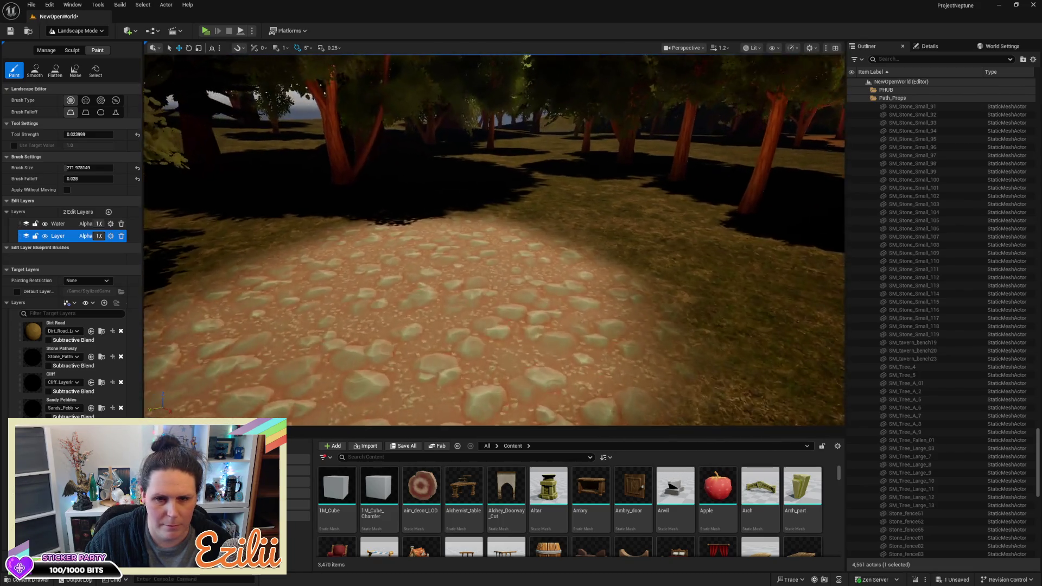
key("w")
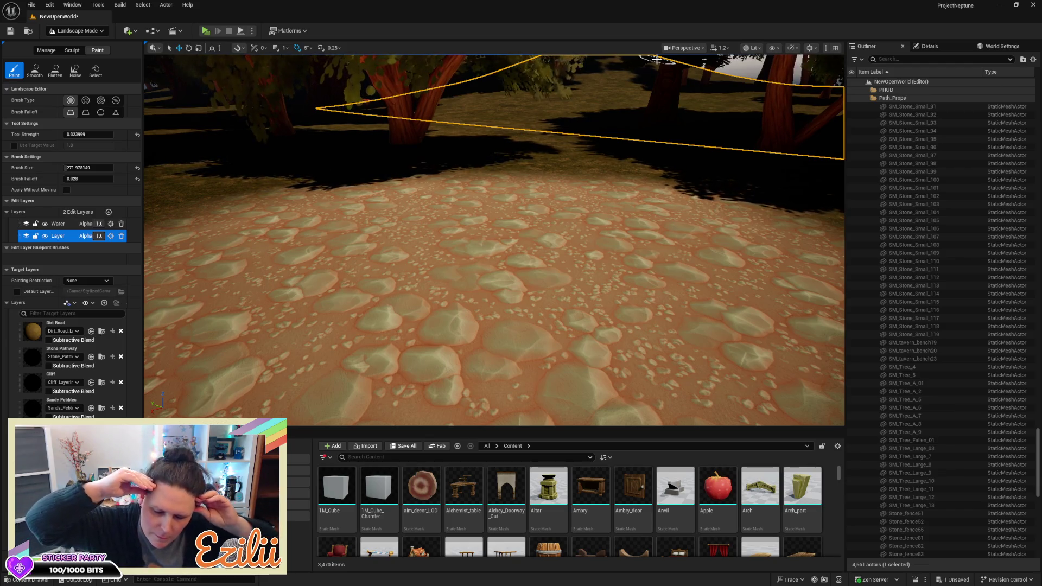
Step: From a top-down view, set Tool Strength to 0.167 and paint dirt back over the stone patch
left_click_drag(453, 100, 506, 148)
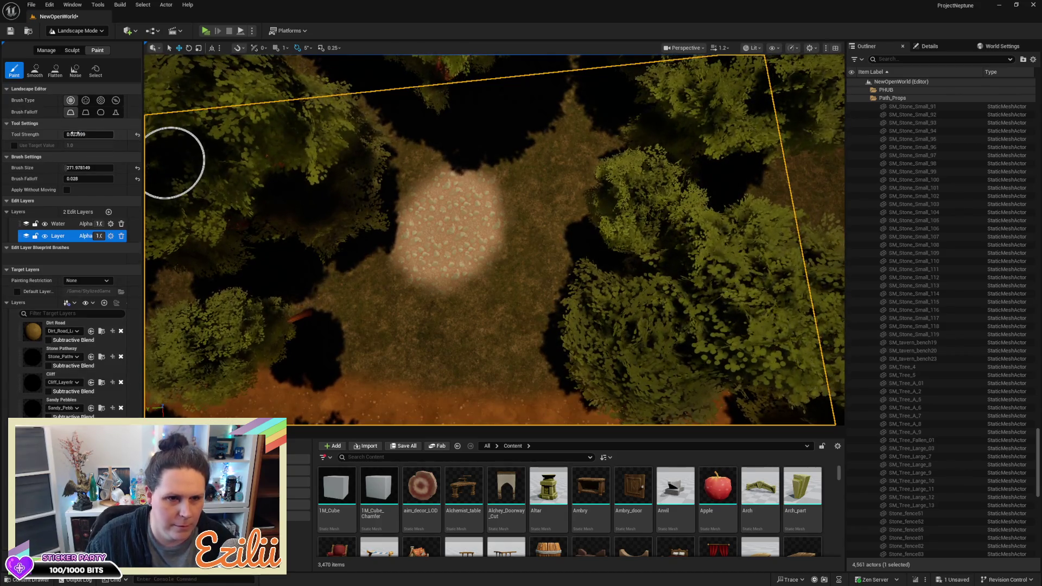
left_click_drag(87, 134, 88, 134)
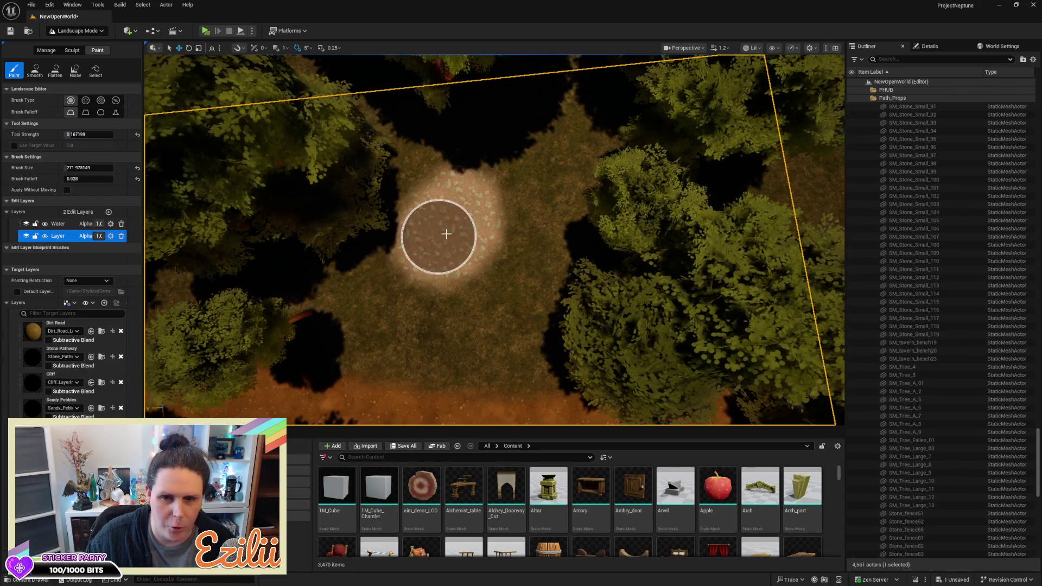
mouse_move(501, 229)
left_mouse_down()
mouse_move(363, 225)
mouse_move(459, 239)
mouse_move(428, 242)
mouse_move(425, 208)
mouse_move(412, 261)
mouse_move(396, 245)
mouse_move(410, 298)
mouse_move(577, 177)
mouse_move(524, 205)
mouse_move(483, 263)
mouse_move(441, 183)
left_mouse_up()
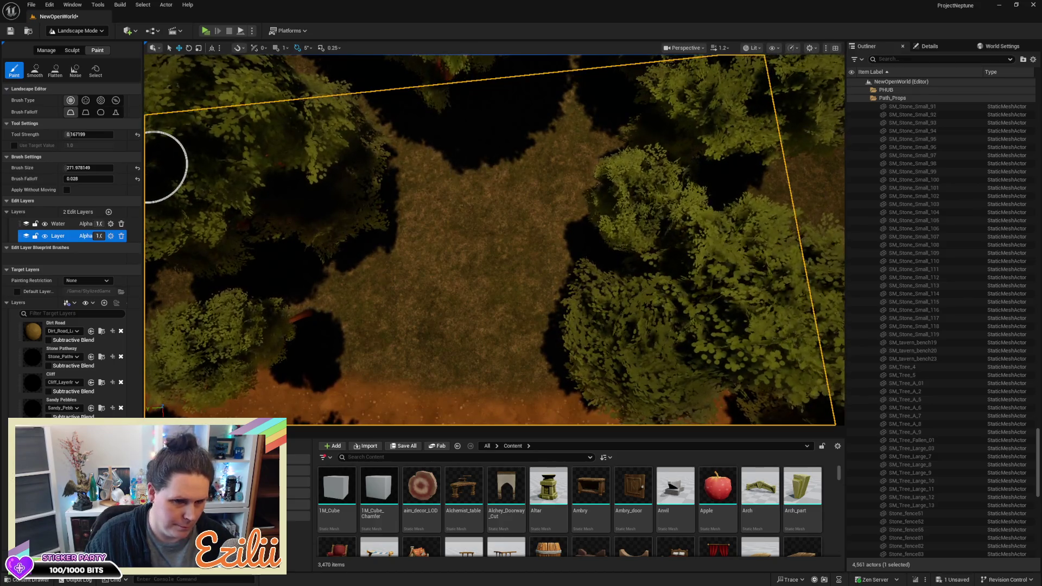
scroll(152, 167, "up", 2)
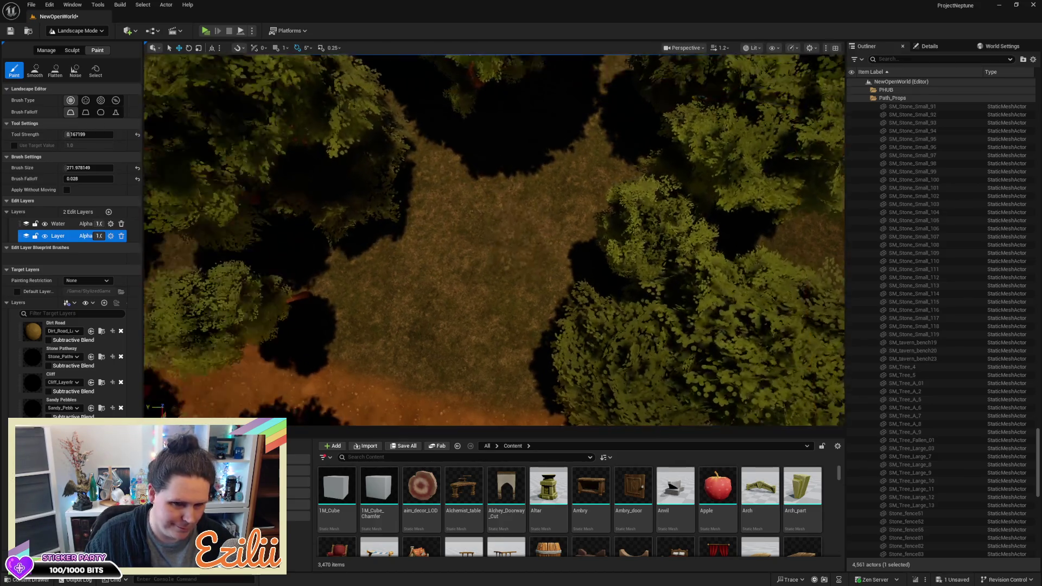
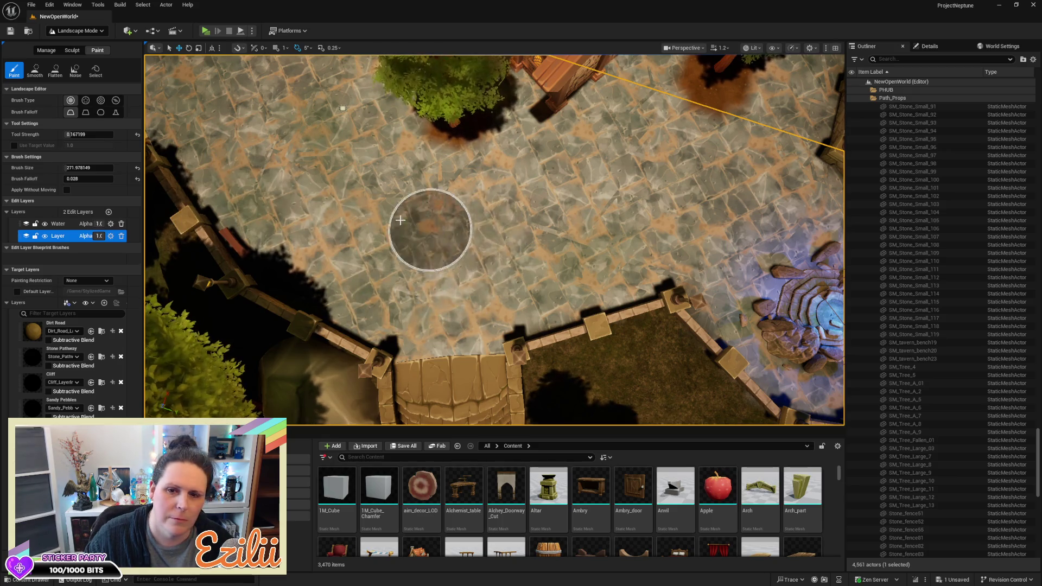
Step: Brush the Dirt Road layer over the courtyard stones, spreading the patch left, right and across
mouse_move(515, 228)
left_mouse_down()
mouse_move(470, 247)
mouse_move(388, 219)
mouse_move(469, 247)
mouse_move(469, 301)
mouse_move(444, 331)
mouse_move(530, 288)
mouse_move(633, 263)
mouse_move(542, 277)
mouse_move(512, 291)
mouse_move(543, 298)
mouse_move(653, 260)
mouse_move(530, 240)
mouse_move(465, 269)
mouse_move(425, 326)
mouse_move(400, 314)
mouse_move(416, 327)
mouse_move(347, 284)
mouse_move(405, 230)
mouse_move(363, 253)
mouse_move(430, 225)
mouse_move(423, 221)
mouse_move(577, 233)
mouse_move(445, 345)
mouse_move(371, 307)
left_mouse_up()
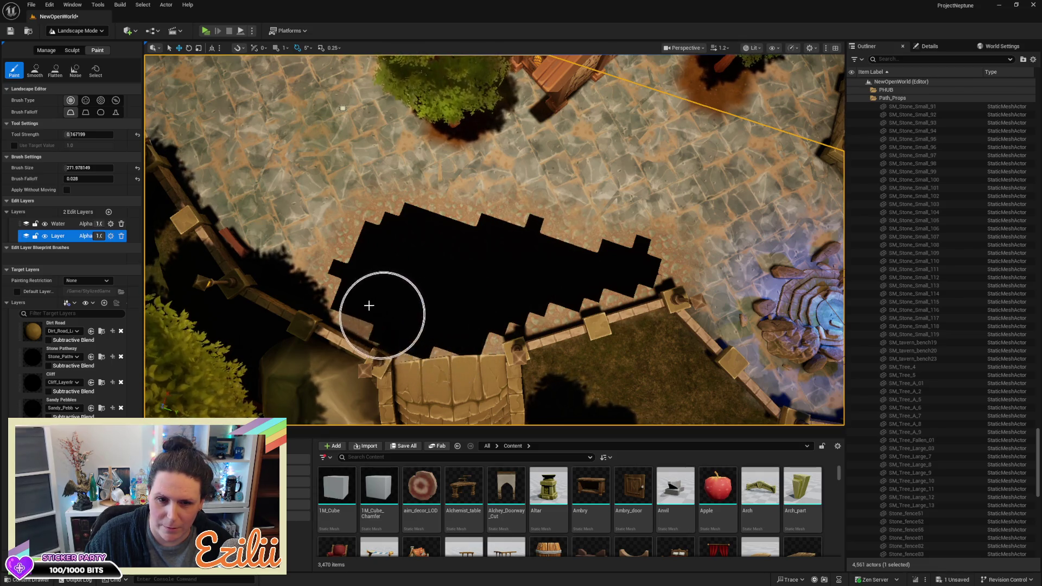
mouse_move(421, 284)
left_mouse_down()
mouse_move(400, 239)
mouse_move(477, 196)
mouse_move(628, 221)
mouse_move(624, 263)
mouse_move(651, 251)
left_mouse_up()
mouse_move(727, 273)
left_mouse_down()
mouse_move(700, 267)
mouse_move(649, 225)
mouse_move(510, 181)
mouse_move(517, 192)
left_mouse_up()
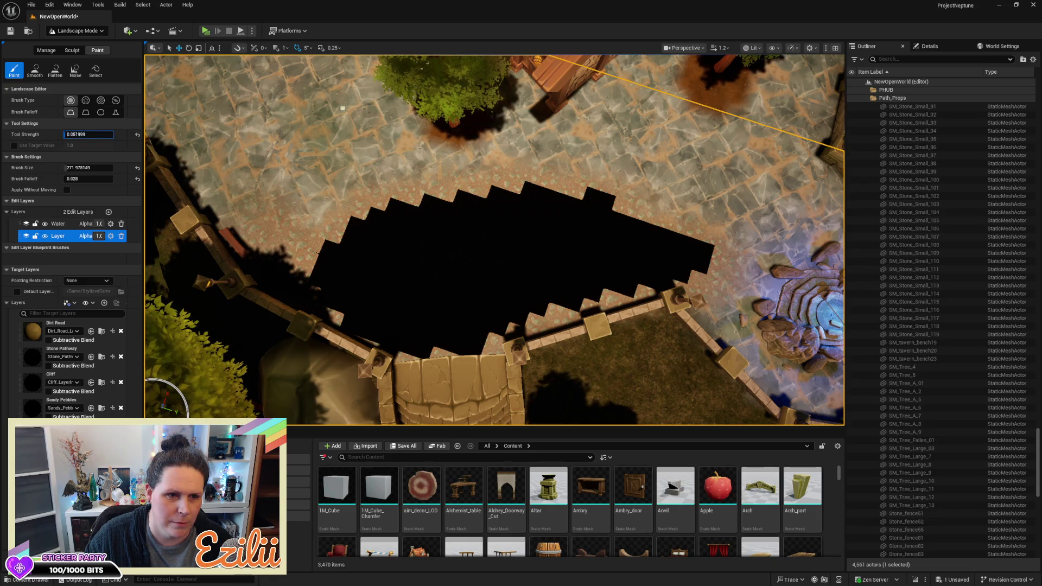
mouse_move(363, 231)
left_mouse_down()
mouse_move(600, 198)
mouse_move(703, 229)
mouse_move(682, 246)
mouse_move(608, 259)
mouse_move(623, 228)
mouse_move(548, 283)
mouse_move(552, 256)
mouse_move(482, 324)
mouse_move(419, 342)
mouse_move(380, 308)
left_mouse_up()
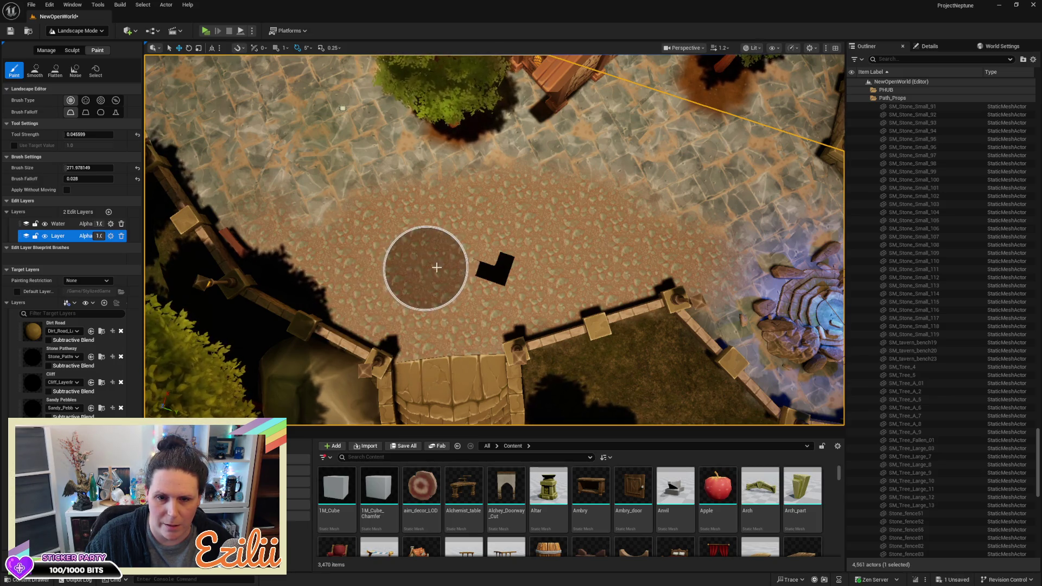
mouse_move(530, 236)
left_mouse_down()
mouse_move(462, 225)
mouse_move(462, 184)
left_mouse_up()
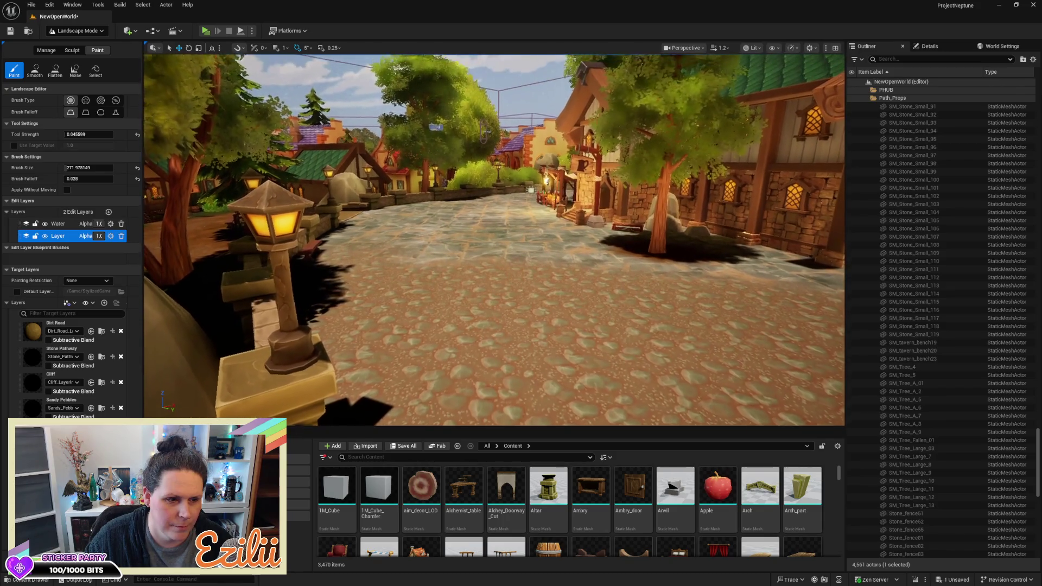
Step: Paint Dirt Road on the plaza's upper-right and right side at 0.2144 tool strength
key("w")
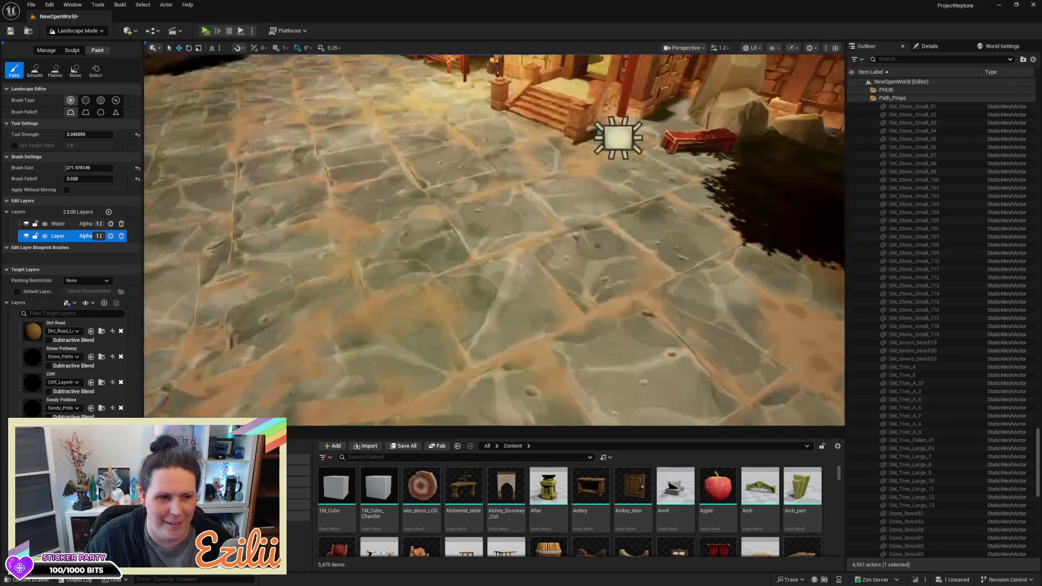
key("s")
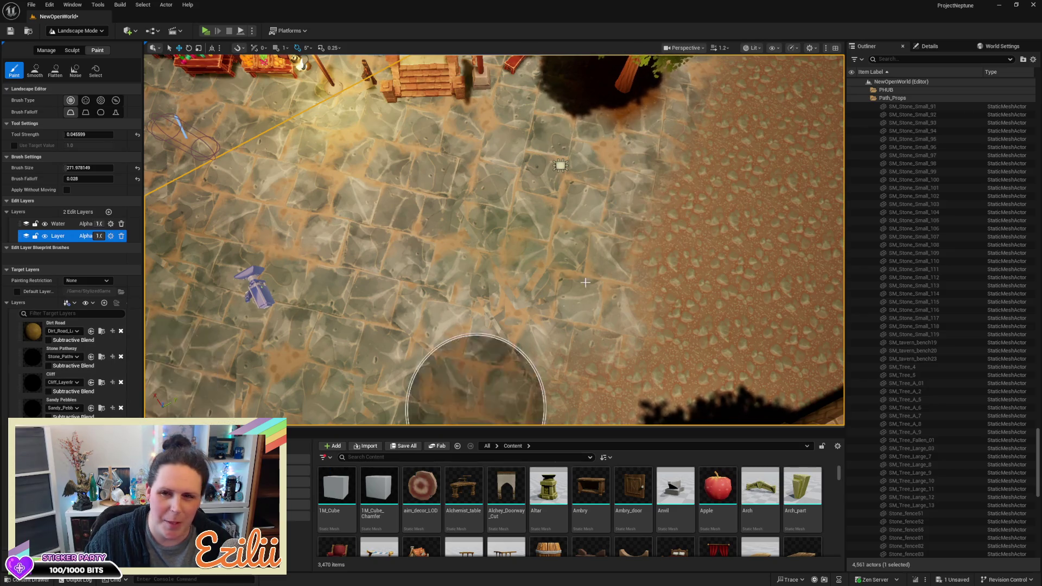
mouse_move(709, 135)
left_mouse_down()
mouse_move(640, 174)
mouse_move(558, 174)
mouse_move(667, 167)
mouse_move(585, 174)
left_mouse_up()
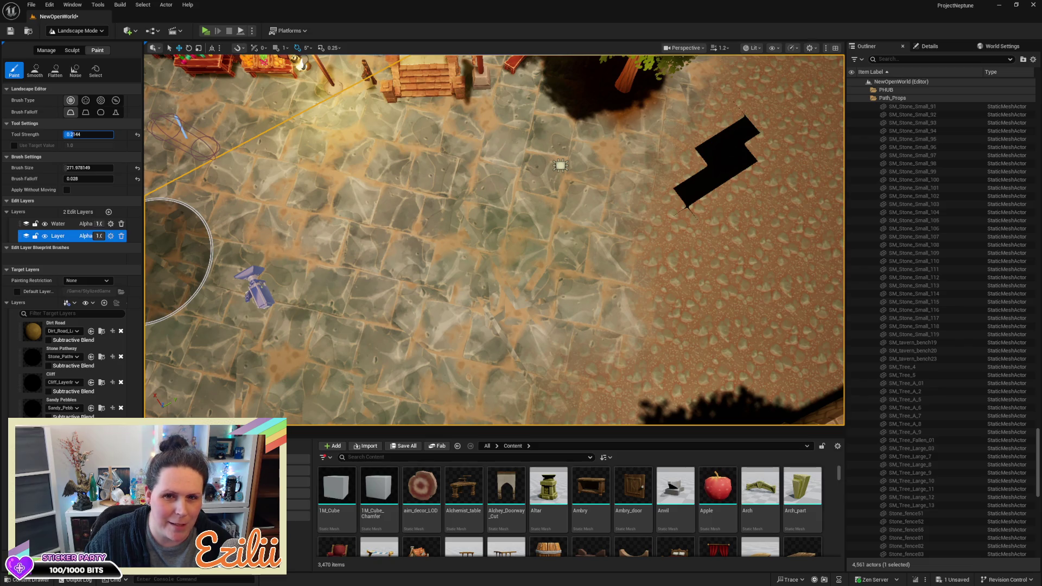
mouse_move(545, 158)
left_mouse_down()
mouse_move(624, 172)
mouse_move(700, 129)
mouse_move(721, 97)
mouse_move(715, 135)
mouse_move(572, 179)
mouse_move(414, 136)
mouse_move(367, 141)
mouse_move(474, 158)
mouse_move(616, 225)
mouse_move(658, 268)
mouse_move(635, 315)
left_mouse_up()
mouse_move(510, 333)
left_mouse_down()
mouse_move(408, 240)
mouse_move(414, 214)
mouse_move(565, 319)
mouse_move(566, 333)
mouse_move(543, 307)
left_mouse_up()
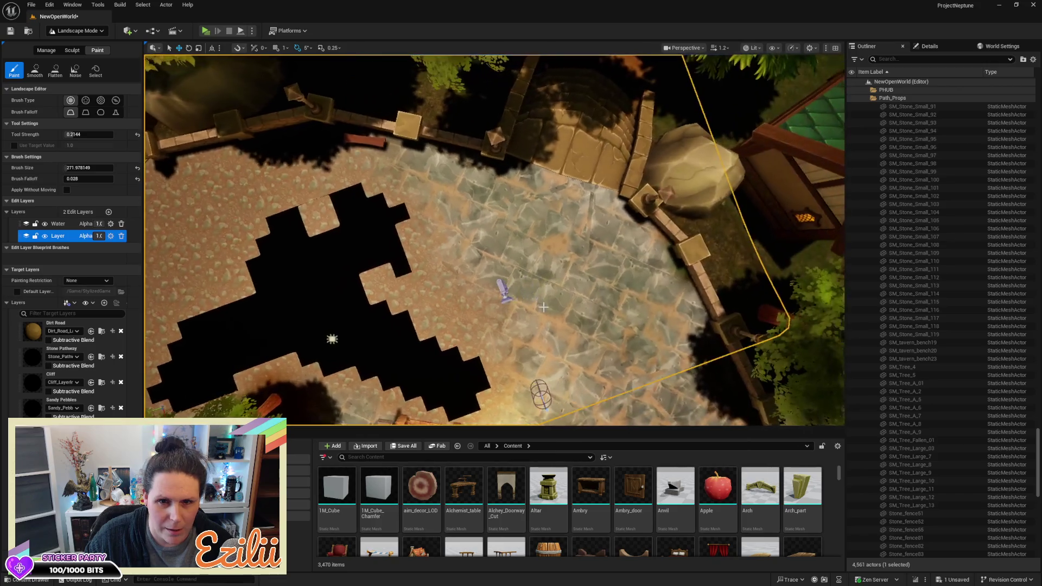
Step: Fill the pebble notch, then paint dirt across the plaza by the wall and around the market stall
left_click_drag(361, 232, 330, 205)
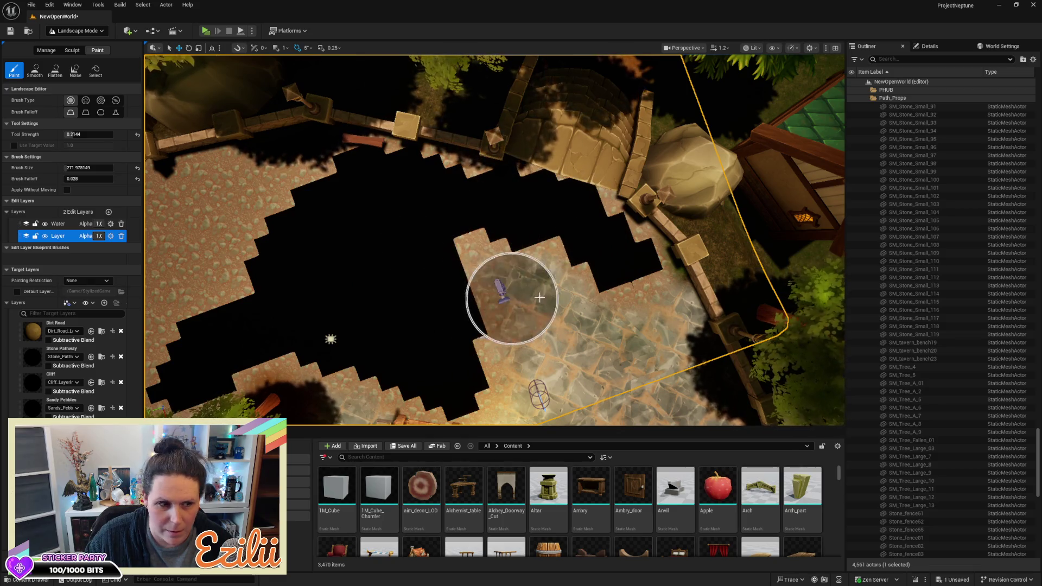
mouse_move(554, 307)
left_mouse_down()
mouse_move(445, 301)
mouse_move(425, 187)
mouse_move(523, 197)
mouse_move(364, 245)
left_mouse_up()
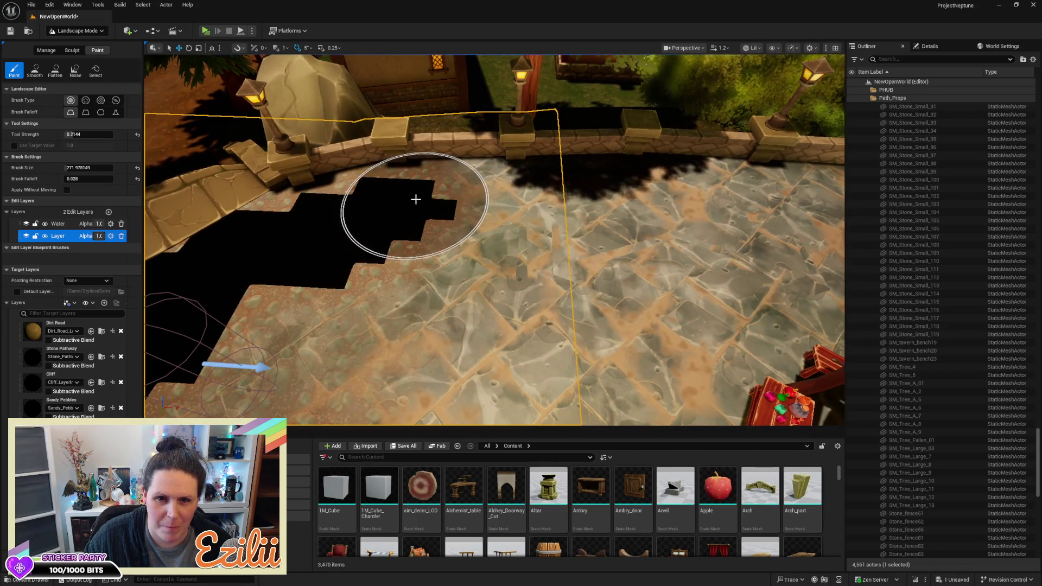
mouse_move(598, 198)
left_mouse_down()
mouse_move(705, 191)
mouse_move(688, 226)
mouse_move(510, 257)
left_mouse_up()
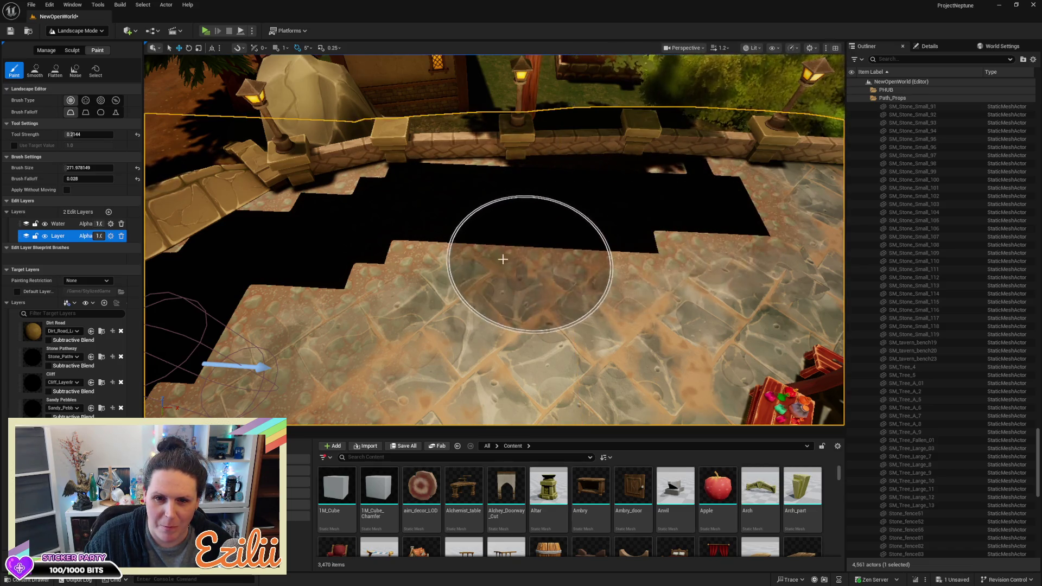
mouse_move(406, 281)
left_mouse_down()
mouse_move(412, 255)
mouse_move(531, 217)
left_mouse_up()
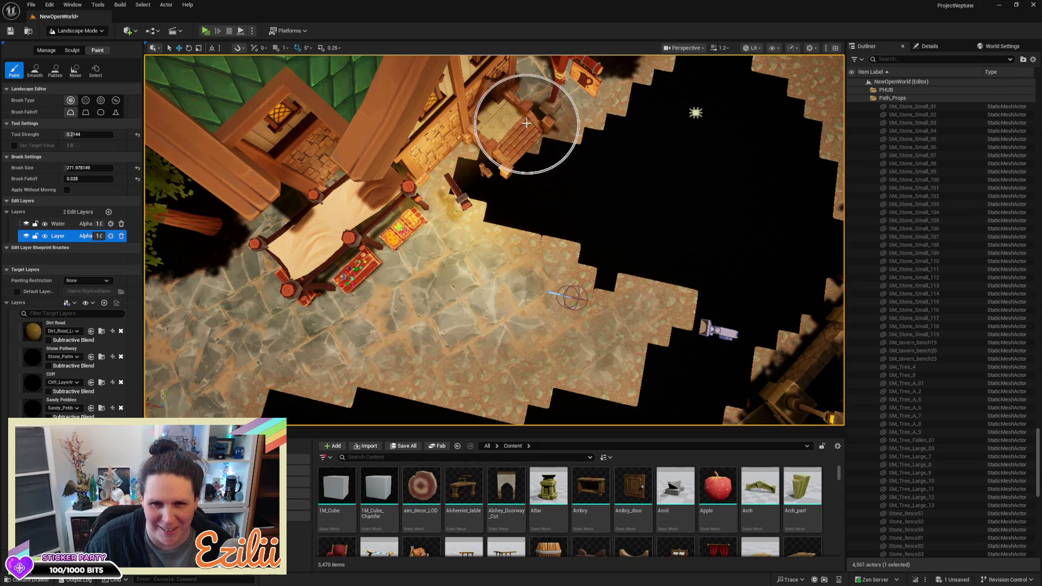
mouse_move(428, 194)
left_mouse_down()
mouse_move(395, 298)
mouse_move(477, 315)
mouse_move(453, 260)
mouse_move(540, 318)
left_mouse_up()
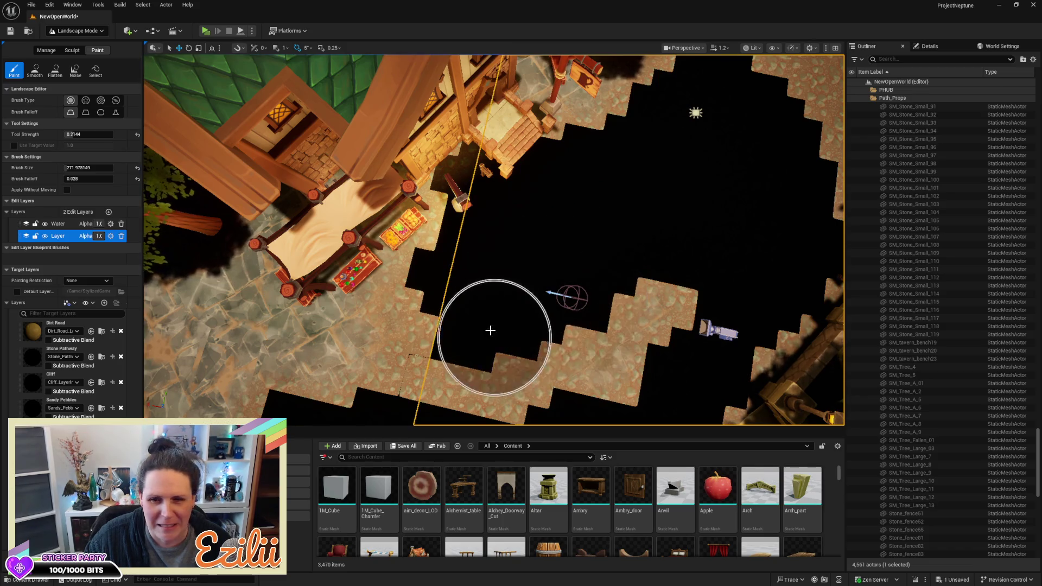
mouse_move(401, 342)
left_mouse_down()
mouse_move(314, 221)
mouse_move(279, 274)
left_mouse_up()
scroll(782, 274, "down", 3)
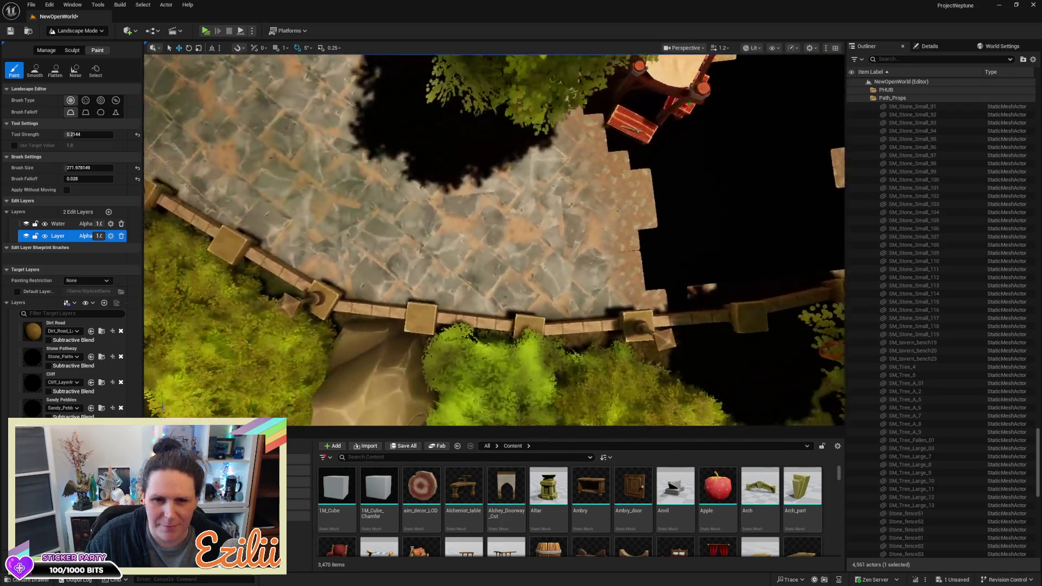
Step: Paint dirt along the plaza's stone edges leftward toward the steps and upper-left corner
mouse_move(617, 229)
left_mouse_down()
mouse_move(689, 246)
mouse_move(624, 240)
mouse_move(597, 264)
mouse_move(509, 265)
left_mouse_up()
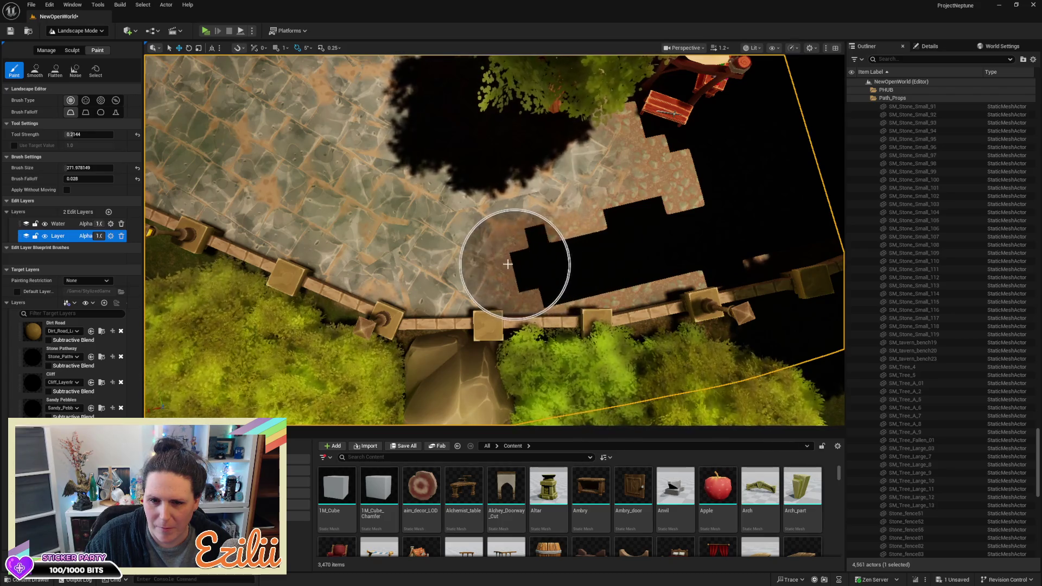
mouse_move(440, 265)
left_mouse_down()
mouse_move(330, 235)
mouse_move(300, 213)
left_mouse_up()
mouse_move(249, 192)
left_mouse_down()
mouse_move(204, 176)
mouse_move(384, 198)
mouse_move(610, 204)
mouse_move(564, 141)
left_mouse_up()
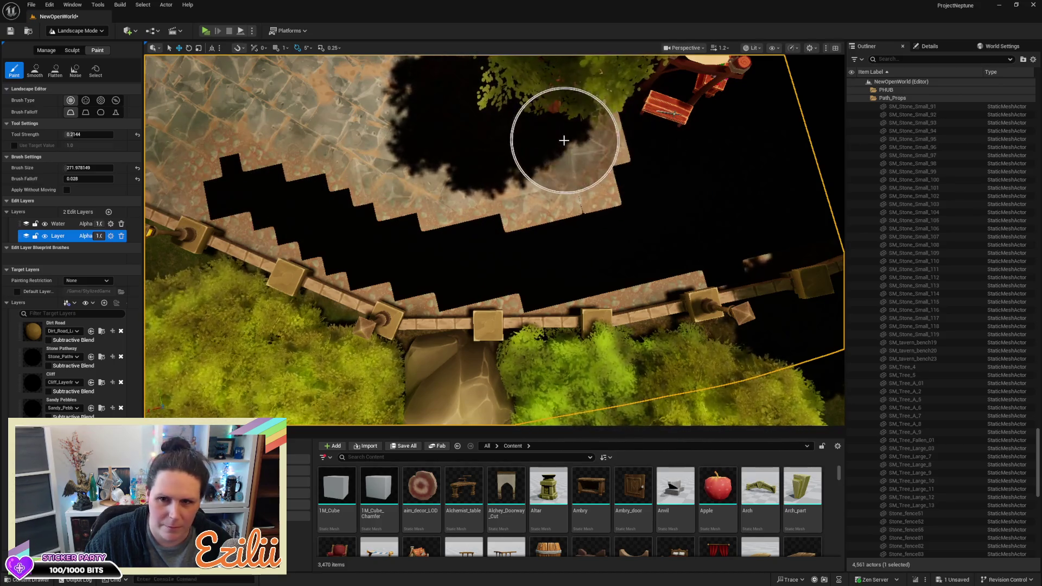
mouse_move(443, 146)
left_mouse_down()
mouse_move(358, 145)
mouse_move(462, 187)
left_mouse_up()
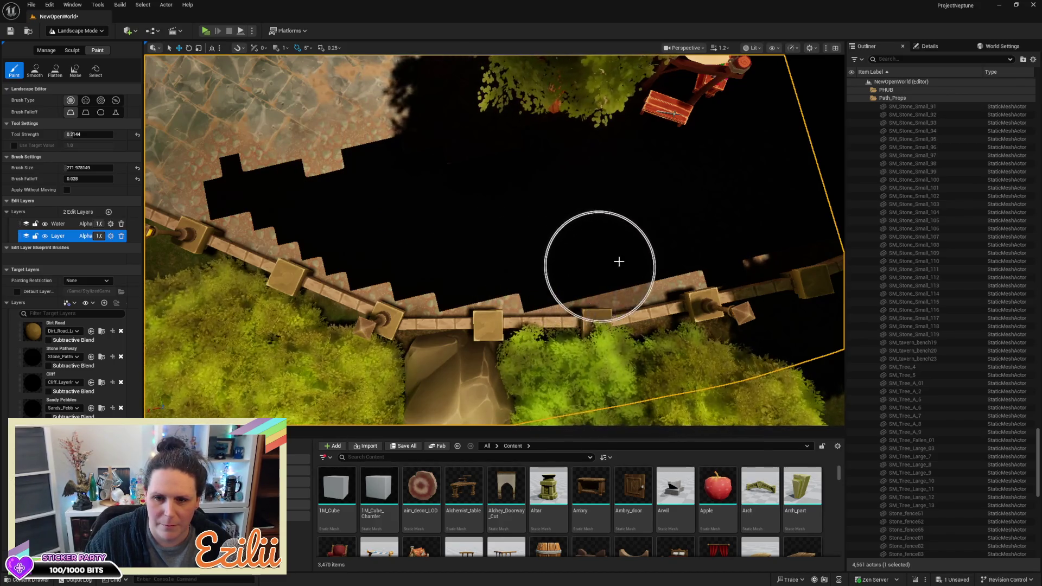
Step: Paint dirt along the edge below the building and across the plaza's top edge
key("Up")
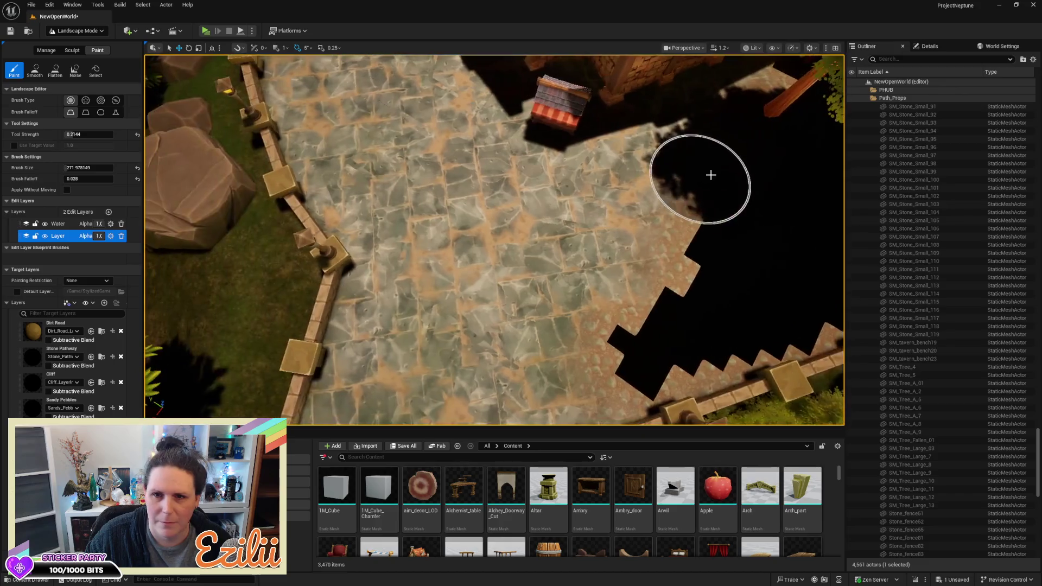
mouse_move(674, 126)
left_mouse_down()
mouse_move(772, 89)
mouse_move(629, 107)
left_mouse_up()
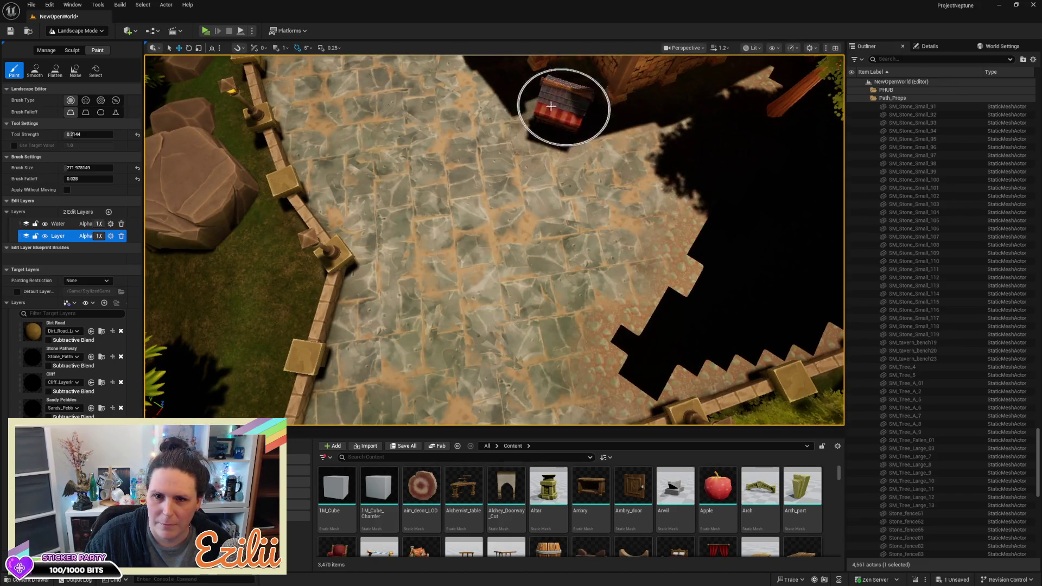
mouse_move(608, 149)
left_mouse_down()
mouse_move(651, 197)
mouse_move(658, 140)
mouse_move(734, 109)
left_mouse_up()
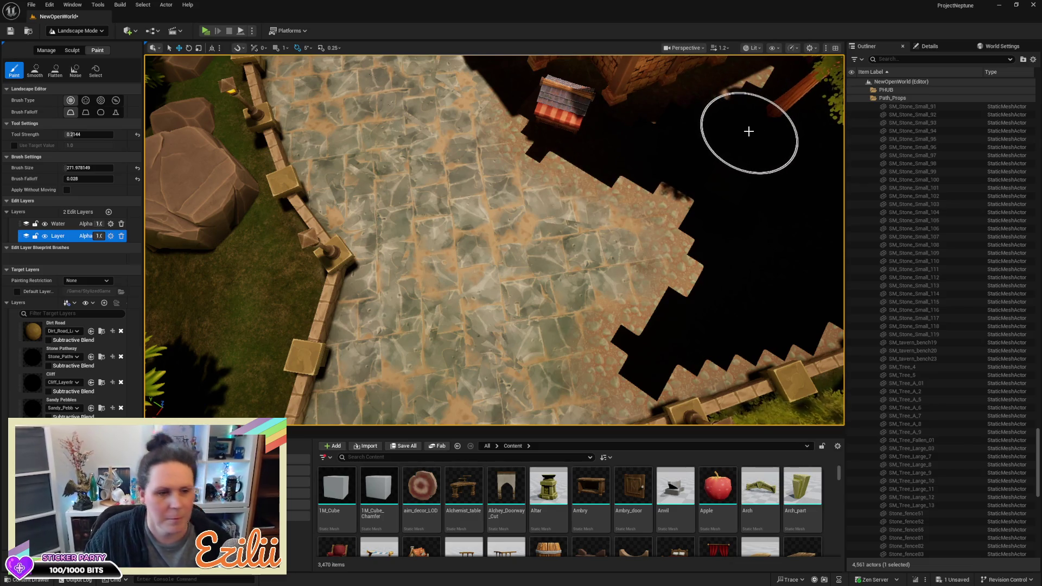
mouse_move(694, 181)
left_mouse_down()
mouse_move(640, 272)
mouse_move(642, 263)
left_mouse_up()
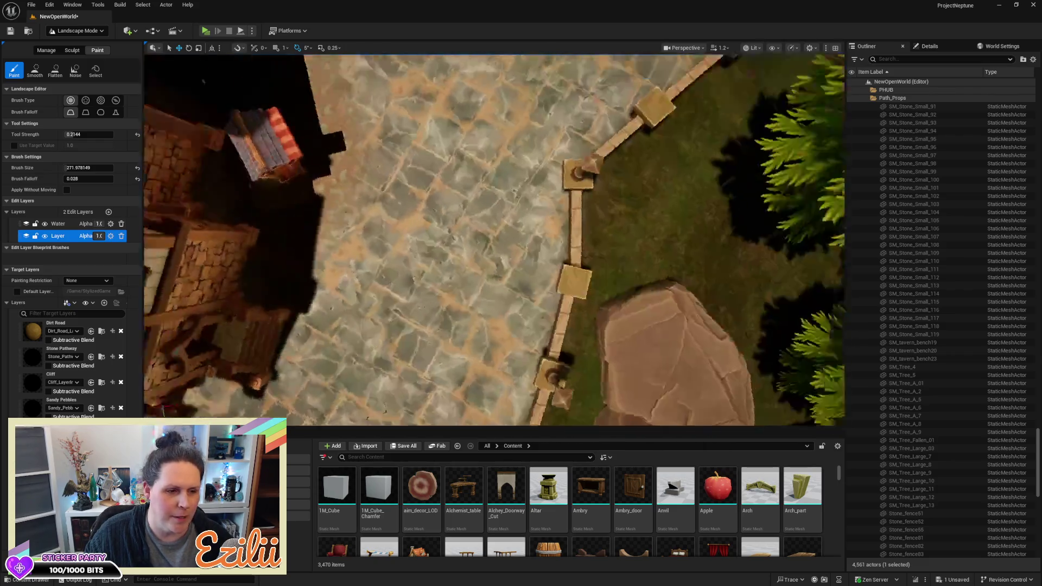
mouse_move(494, 238)
left_mouse_down()
mouse_move(521, 228)
mouse_move(623, 256)
left_mouse_up()
mouse_move(504, 140)
left_mouse_down()
mouse_move(451, 114)
mouse_move(518, 159)
mouse_move(613, 189)
mouse_move(627, 218)
mouse_move(618, 230)
mouse_move(493, 249)
mouse_move(529, 256)
mouse_move(507, 259)
mouse_move(435, 181)
mouse_move(441, 197)
mouse_move(516, 210)
mouse_move(423, 166)
mouse_move(349, 193)
mouse_move(391, 198)
mouse_move(371, 138)
left_mouse_up()
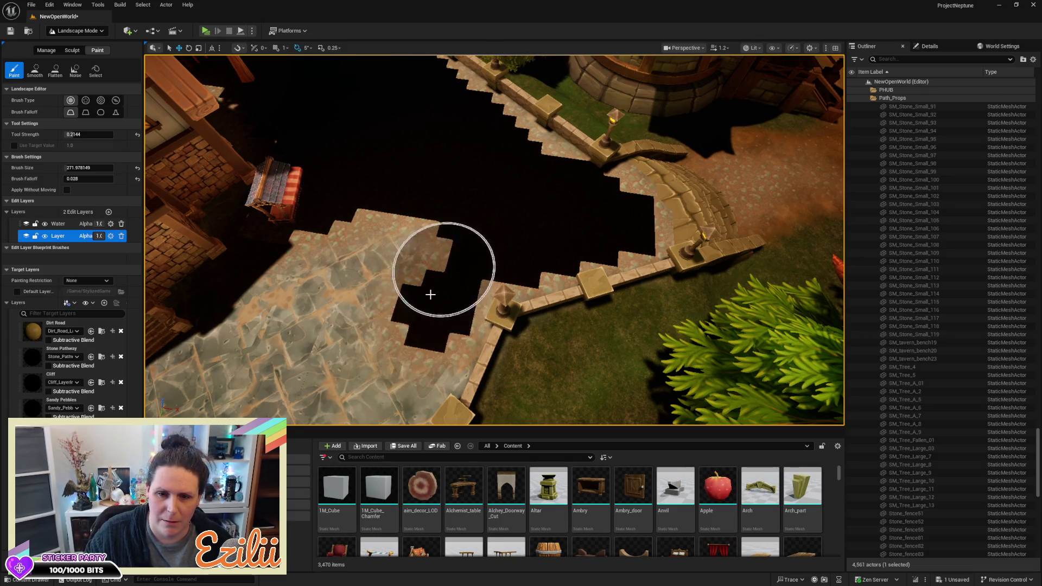
Step: Paint out the stone paving across the plaza near the fence and low wall
mouse_move(403, 314)
left_mouse_down()
mouse_move(326, 256)
mouse_move(377, 261)
mouse_move(348, 314)
left_mouse_up()
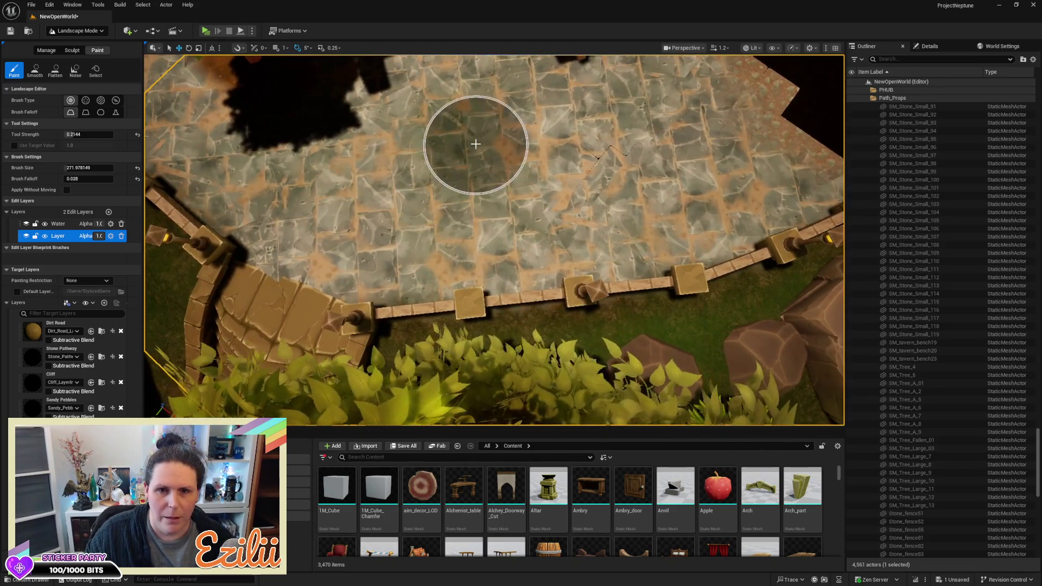
mouse_move(453, 147)
left_mouse_down()
mouse_move(472, 170)
mouse_move(409, 221)
left_mouse_up()
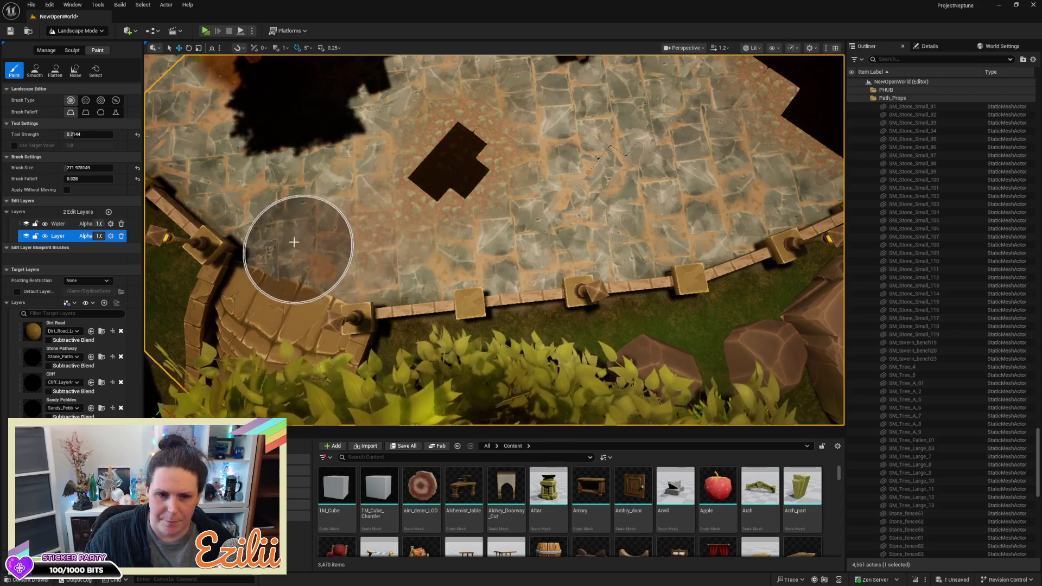
mouse_move(259, 202)
left_mouse_down()
mouse_move(228, 169)
mouse_move(204, 166)
mouse_move(295, 224)
mouse_move(360, 235)
mouse_move(366, 251)
mouse_move(446, 255)
mouse_move(616, 239)
mouse_move(691, 205)
mouse_move(802, 186)
mouse_move(791, 168)
mouse_move(473, 221)
mouse_move(637, 166)
mouse_move(531, 179)
mouse_move(600, 132)
mouse_move(727, 118)
mouse_move(750, 94)
mouse_move(701, 86)
mouse_move(438, 128)
mouse_move(407, 151)
mouse_move(309, 160)
mouse_move(540, 149)
mouse_move(268, 165)
mouse_move(489, 102)
mouse_move(671, 124)
mouse_move(477, 245)
mouse_move(588, 100)
left_mouse_up()
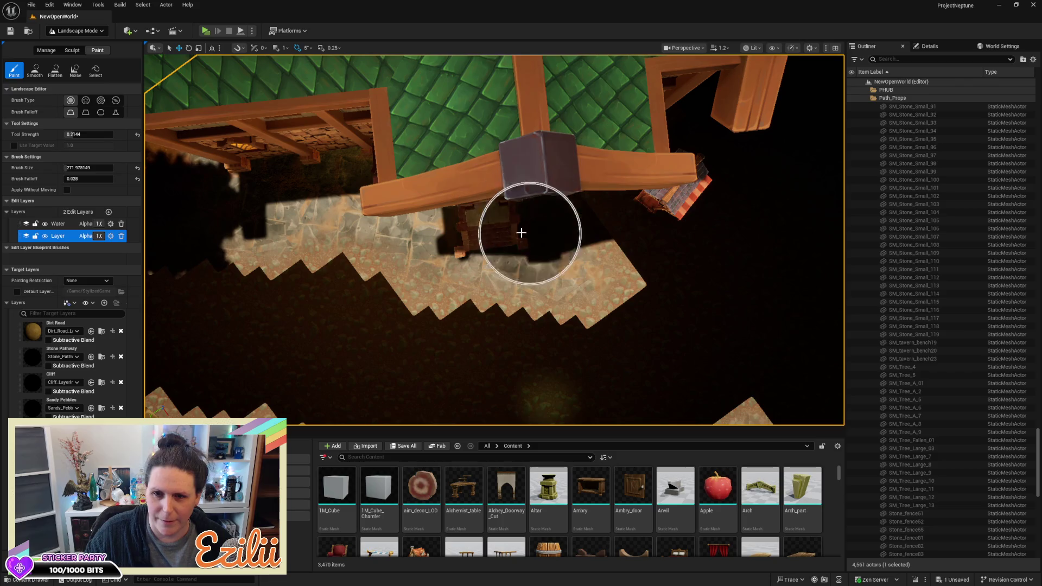
Step: Black out the remaining stone under the roof and the path beside the building
mouse_move(555, 281)
left_mouse_down()
mouse_move(577, 269)
mouse_move(294, 180)
left_mouse_up()
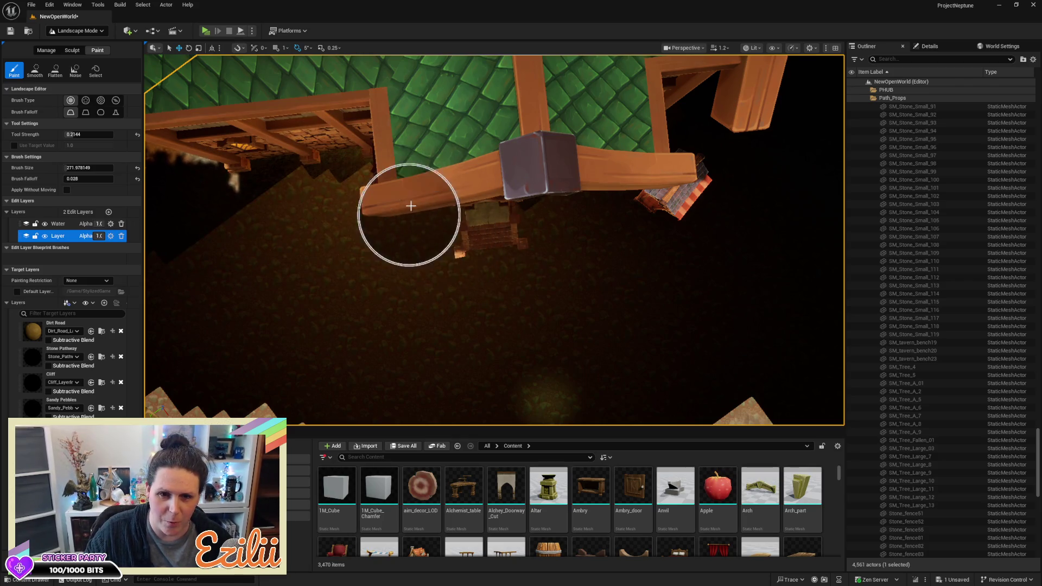
left_click_drag(453, 165, 380, 207)
mouse_move(550, 418)
left_mouse_down()
mouse_move(496, 378)
mouse_move(454, 211)
mouse_move(474, 269)
mouse_move(460, 312)
mouse_move(461, 262)
mouse_move(468, 352)
mouse_move(374, 399)
mouse_move(297, 386)
mouse_move(430, 344)
mouse_move(447, 288)
mouse_move(442, 244)
mouse_move(447, 298)
left_mouse_up()
scroll(448, 297, "up", 5)
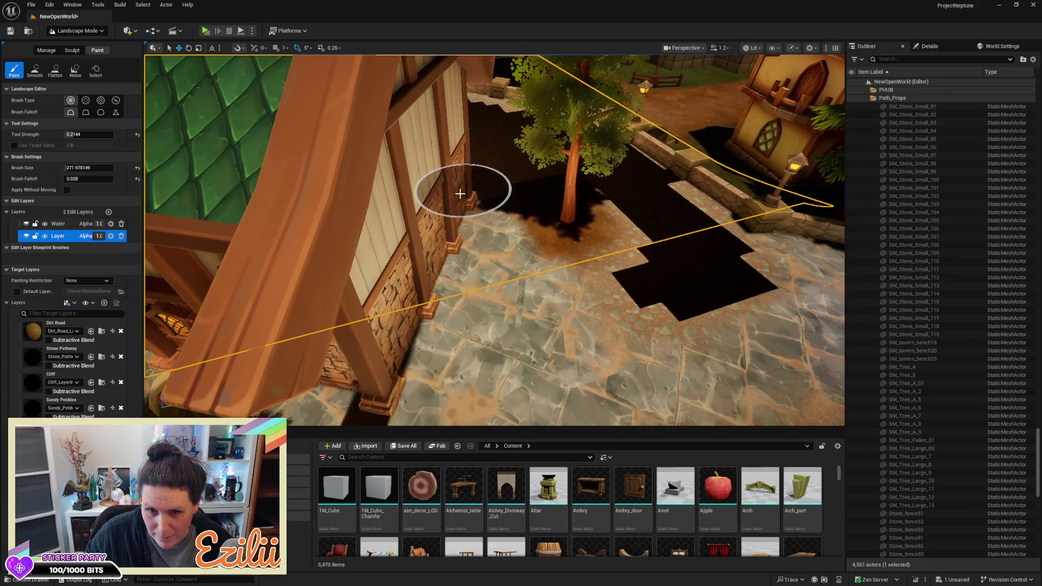
mouse_move(516, 305)
left_mouse_down()
mouse_move(593, 325)
mouse_move(698, 314)
mouse_move(542, 318)
left_mouse_up()
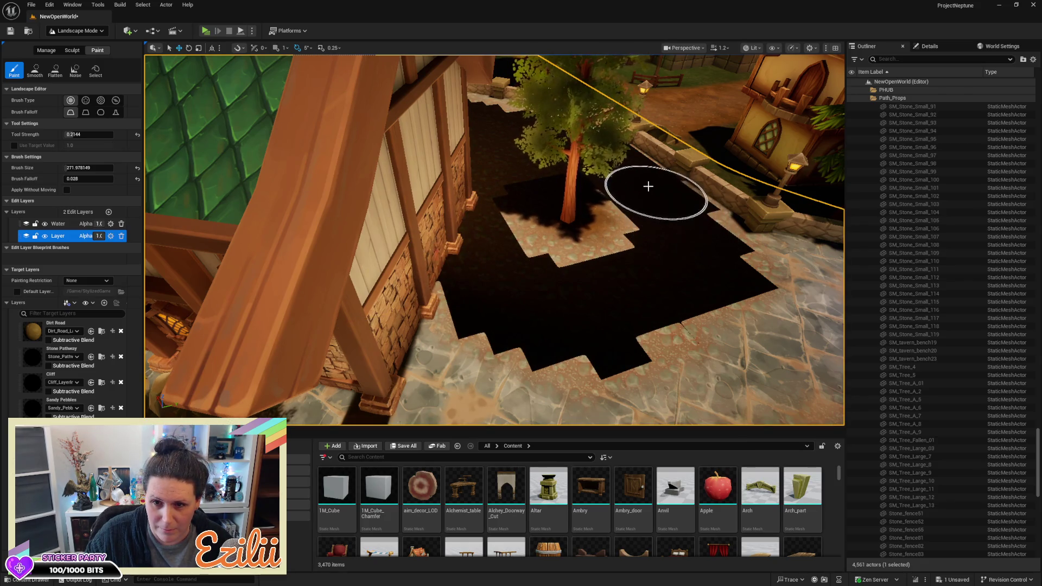
Step: Clear the paving along the path by the fountain
scroll(476, 185, "down", 10)
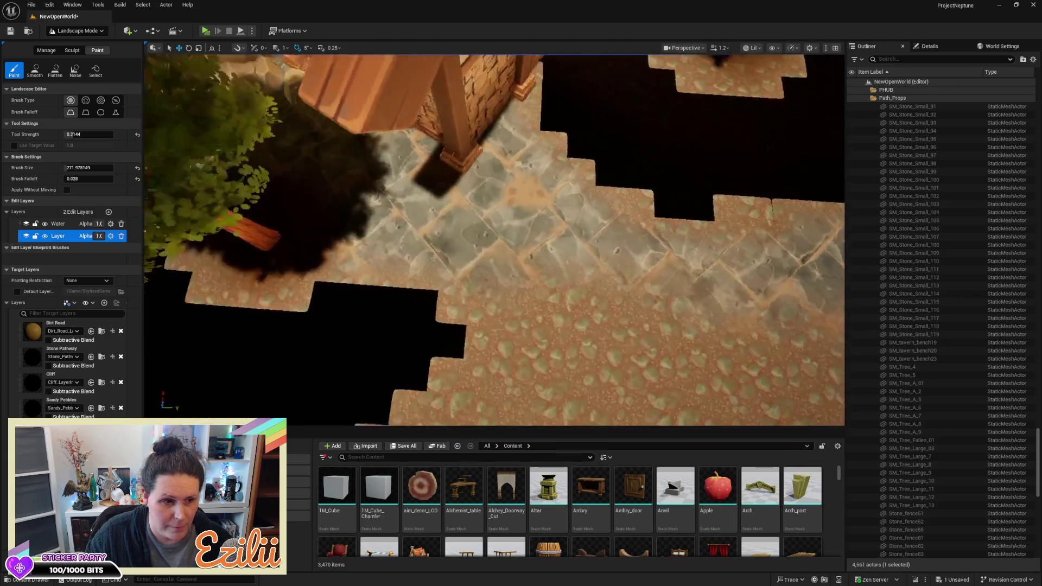
scroll(494, 240, "down", 10)
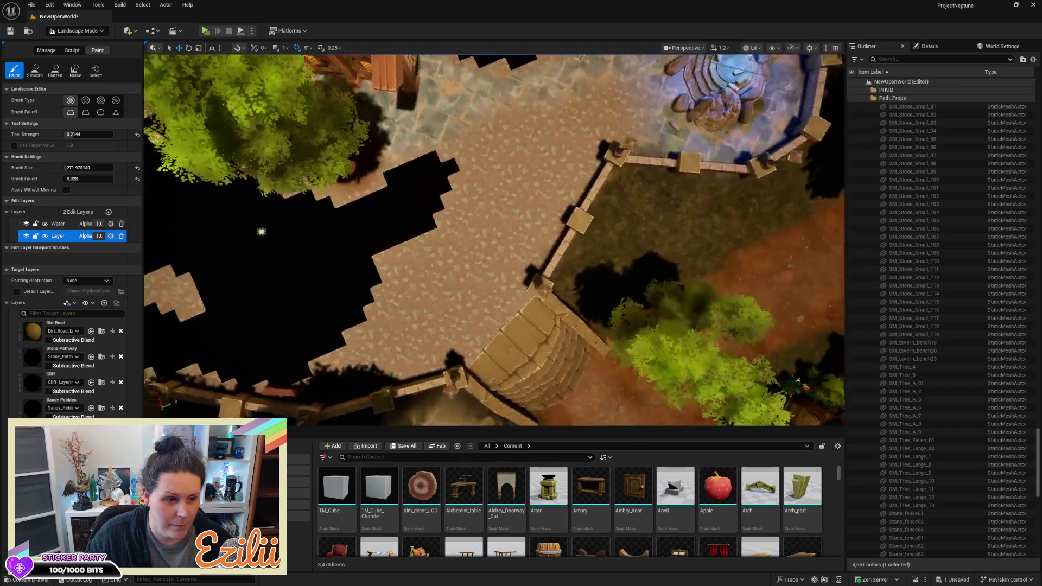
scroll(505, 225, "down", 3)
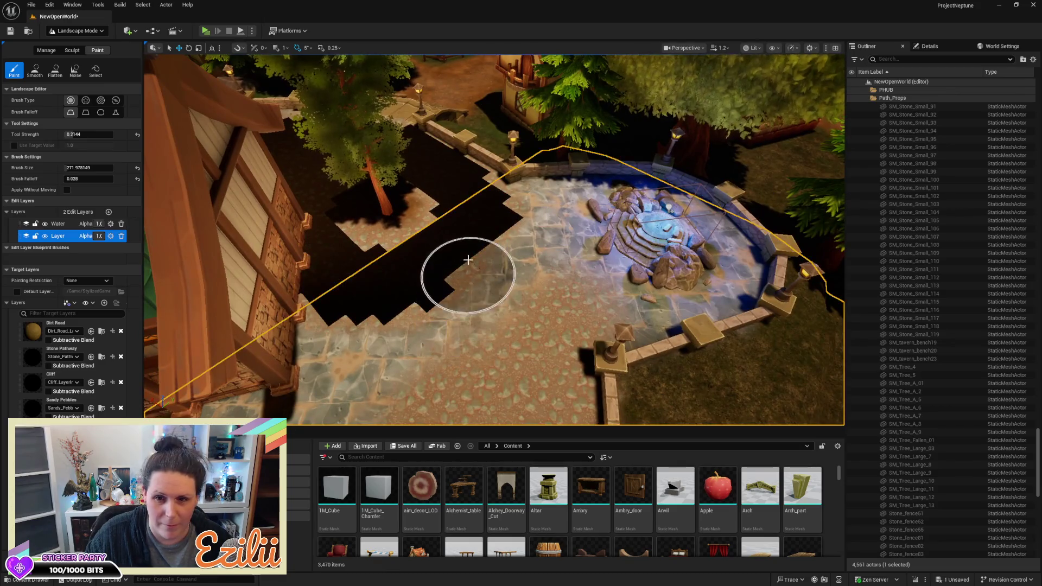
mouse_move(536, 213)
left_mouse_down()
mouse_move(419, 342)
mouse_move(314, 360)
mouse_move(309, 377)
mouse_move(418, 321)
left_mouse_up()
scroll(494, 240, "up", 5)
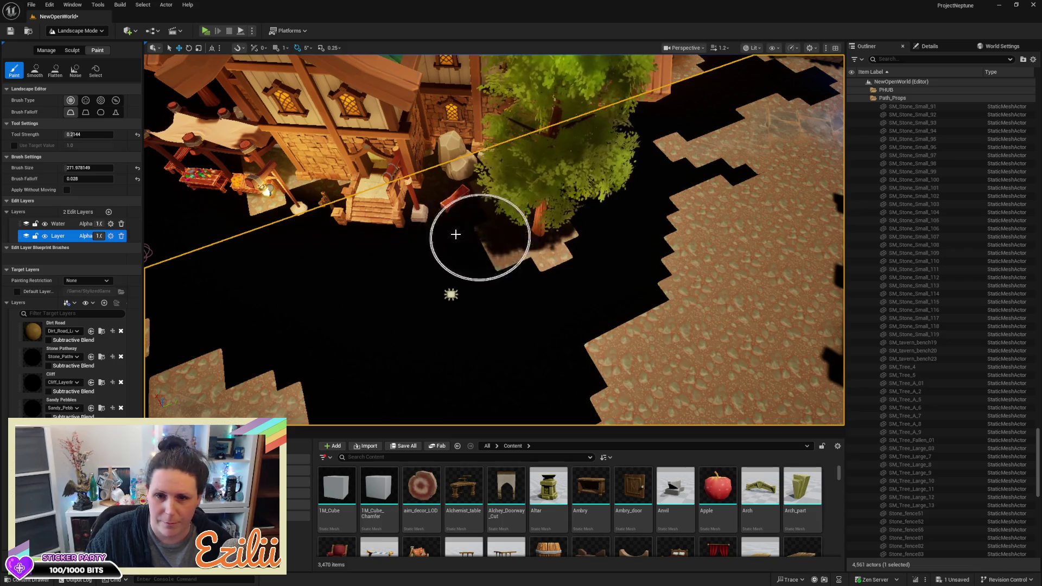
Step: Clear the paving around the fountain and the stone pathway near the top right
left_click_drag(600, 195, 506, 197)
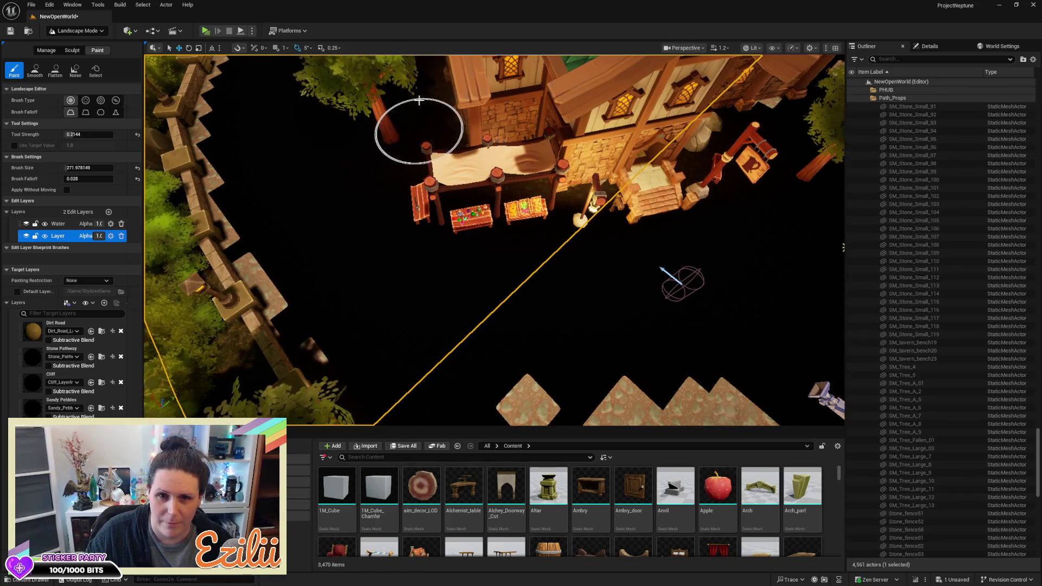
mouse_move(507, 279)
left_mouse_down()
mouse_move(223, 275)
mouse_move(219, 221)
mouse_move(431, 228)
mouse_move(349, 235)
mouse_move(333, 205)
mouse_move(333, 127)
mouse_move(325, 227)
mouse_move(206, 173)
left_mouse_up()
scroll(494, 239, "down", 10)
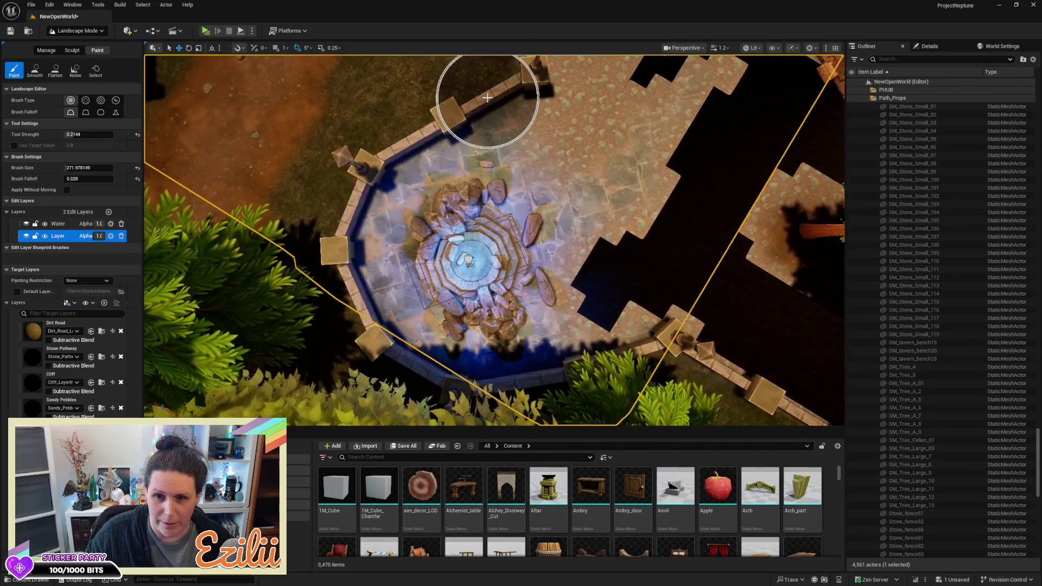
mouse_move(600, 194)
left_mouse_down()
mouse_move(616, 136)
mouse_move(540, 198)
mouse_move(577, 198)
left_mouse_up()
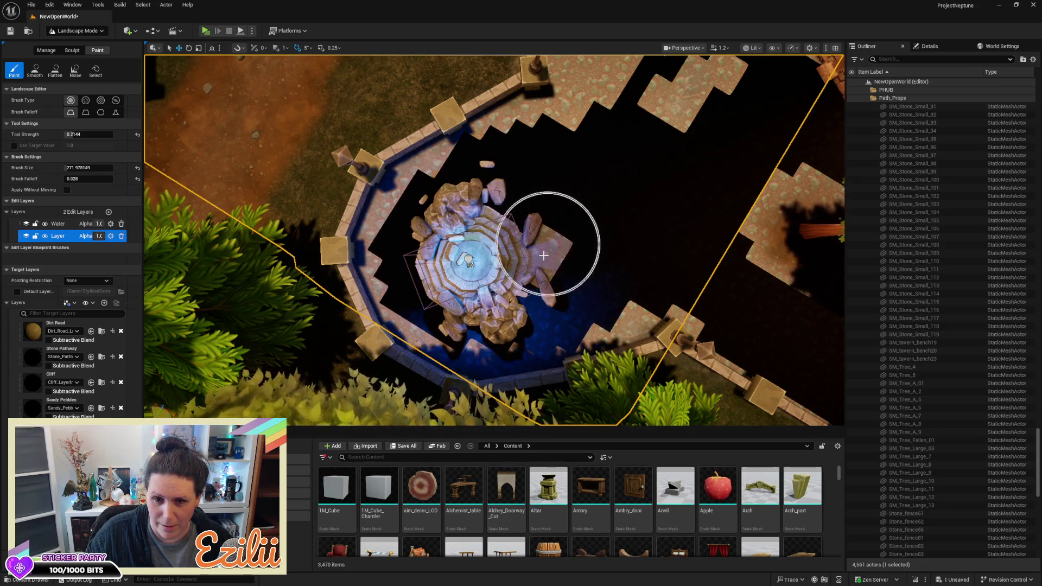
mouse_move(599, 121)
left_mouse_down()
mouse_move(676, 139)
mouse_move(648, 209)
left_mouse_up()
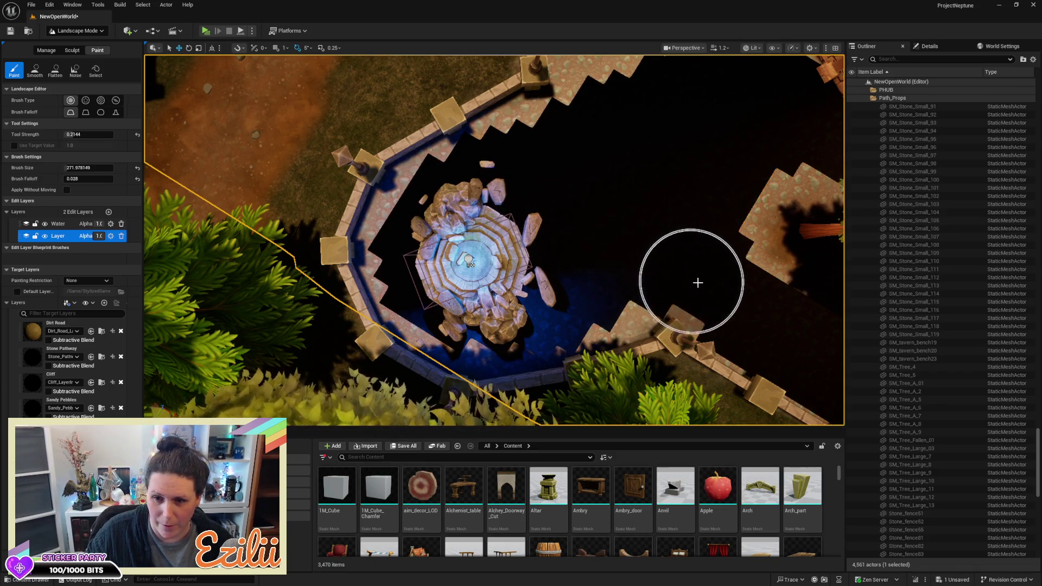
right_click(607, 277)
right_click(616, 232)
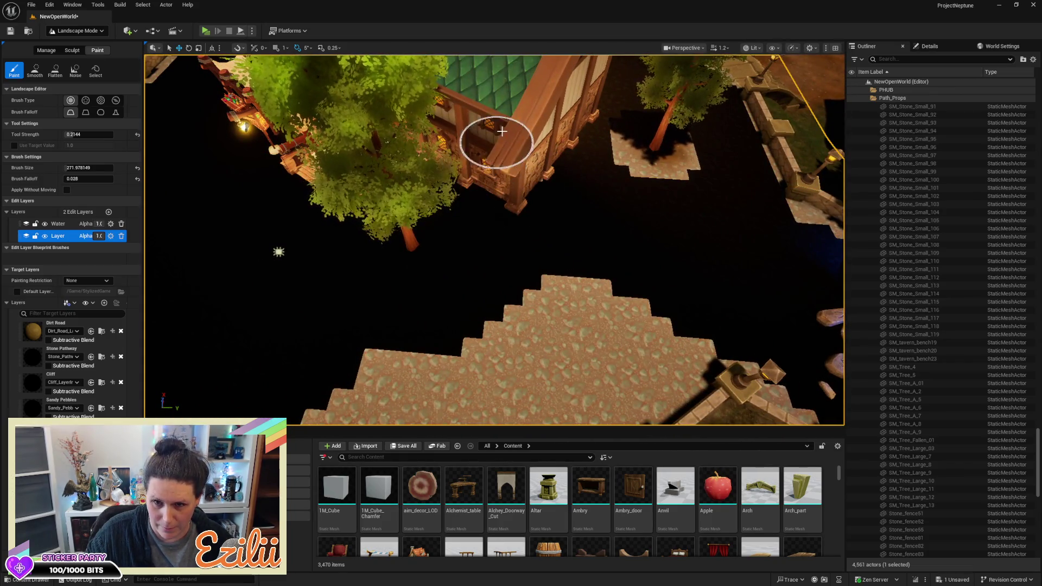
right_click(516, 186)
right_click(342, 214)
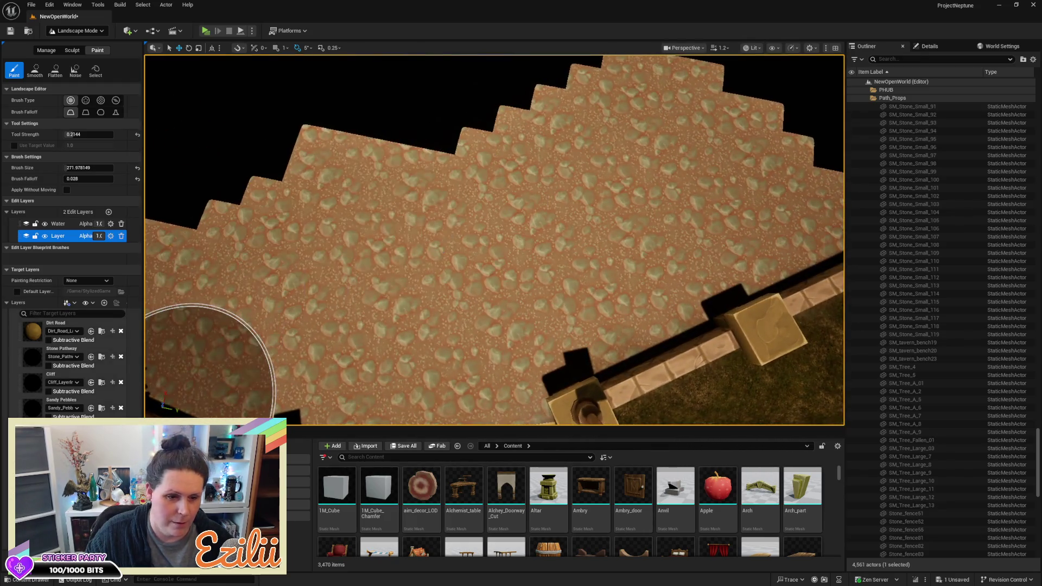
right_click(339, 268)
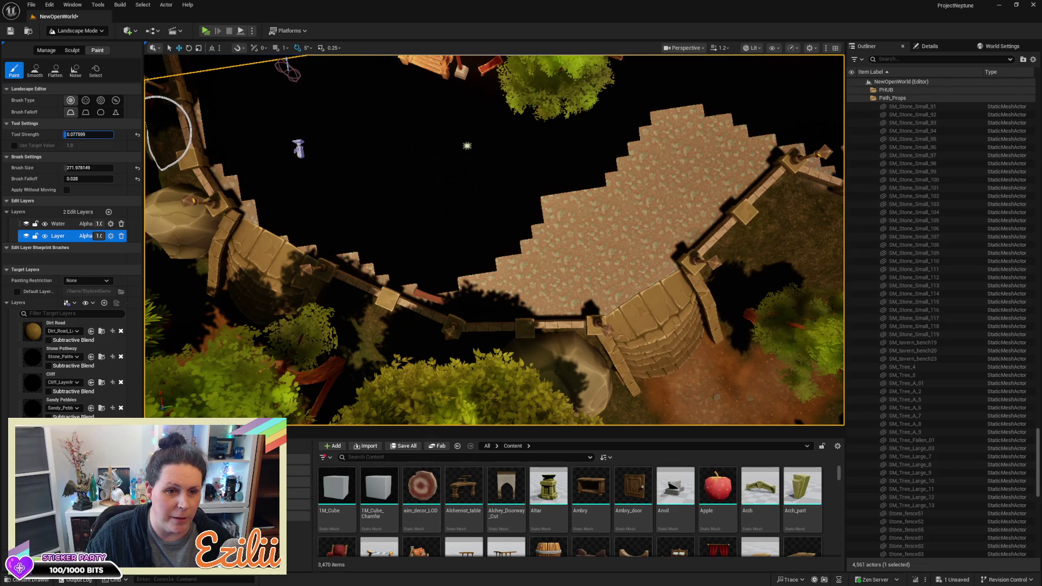
Step: Fill the upper dark courtyard areas with pebbly path texture at 0.025509 strength
mouse_move(365, 228)
left_mouse_down()
mouse_move(575, 245)
mouse_move(427, 258)
mouse_move(352, 238)
mouse_move(260, 179)
mouse_move(398, 193)
mouse_move(419, 163)
left_mouse_up()
mouse_move(517, 200)
left_mouse_down()
mouse_move(396, 88)
mouse_move(597, 151)
mouse_move(693, 98)
left_mouse_up()
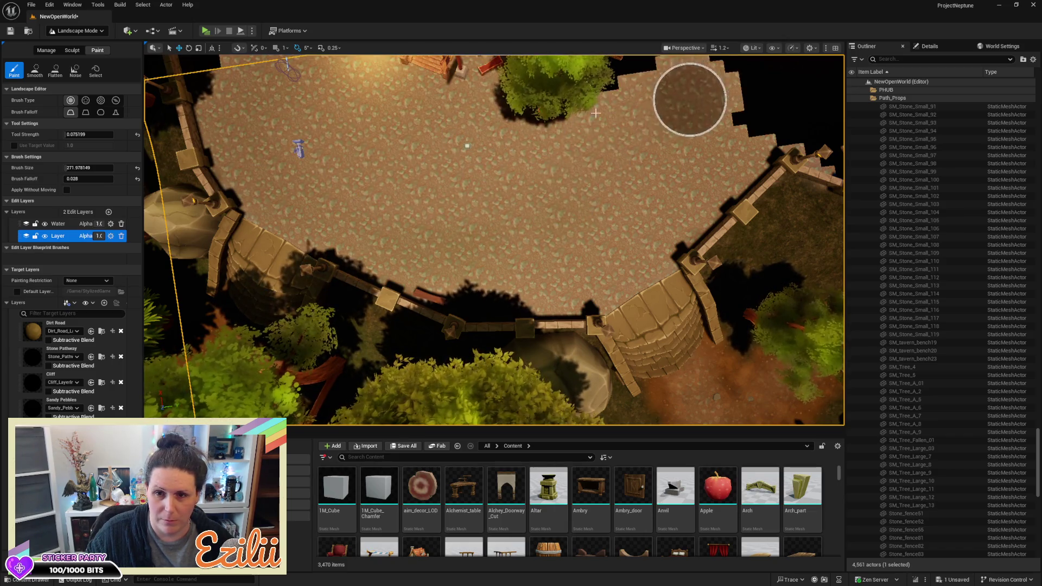
mouse_move(466, 306)
left_mouse_down()
mouse_move(369, 147)
mouse_move(486, 140)
mouse_move(314, 174)
mouse_move(577, 181)
mouse_move(446, 288)
mouse_move(477, 365)
mouse_move(538, 337)
mouse_move(579, 352)
mouse_move(593, 225)
mouse_move(635, 156)
left_mouse_up()
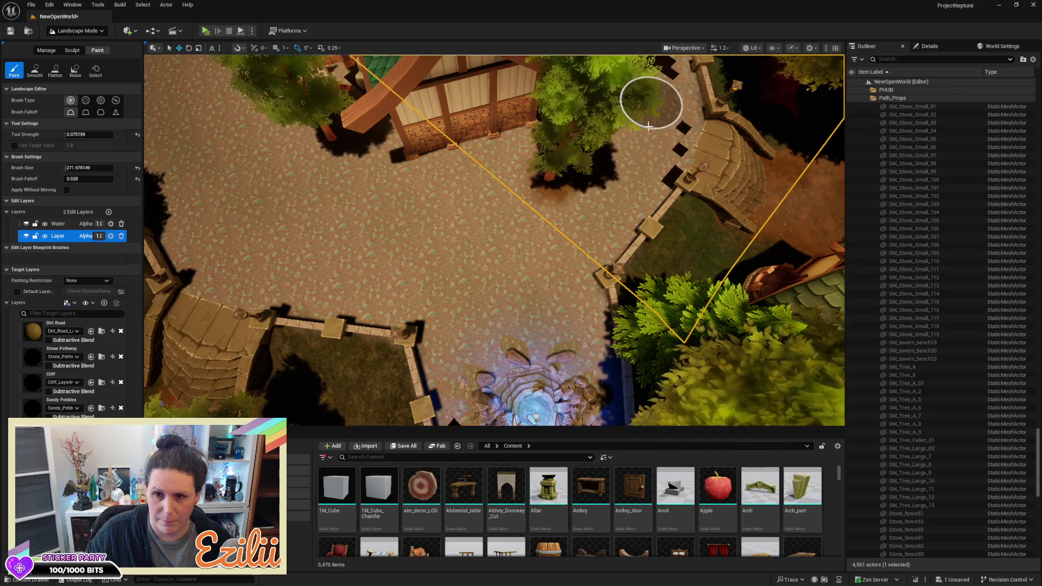
key("Down")
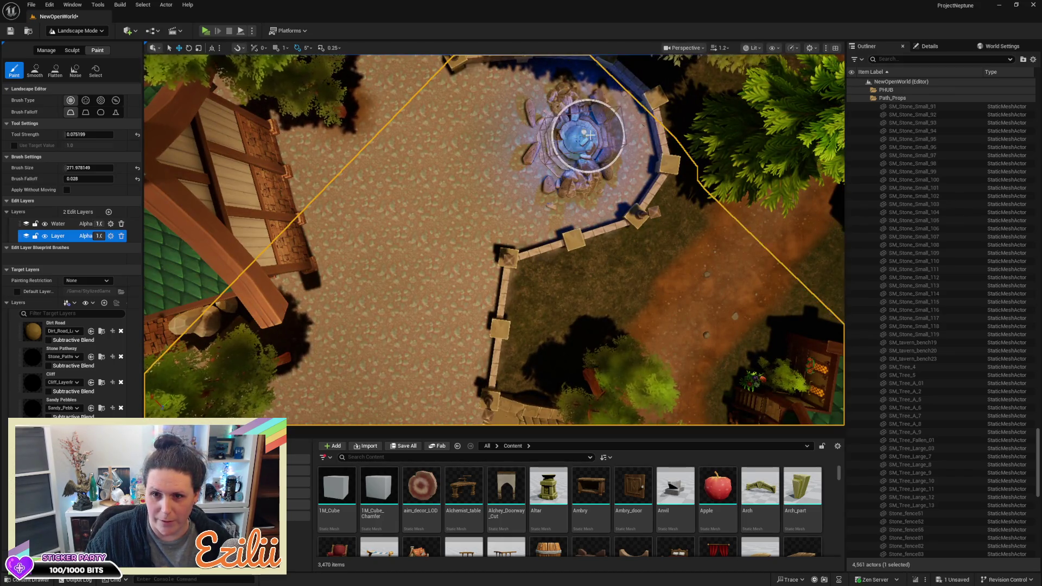
Step: Fill the stepped dark patch and the ground right of and below the tavern
left_click_drag(617, 133, 617, 163)
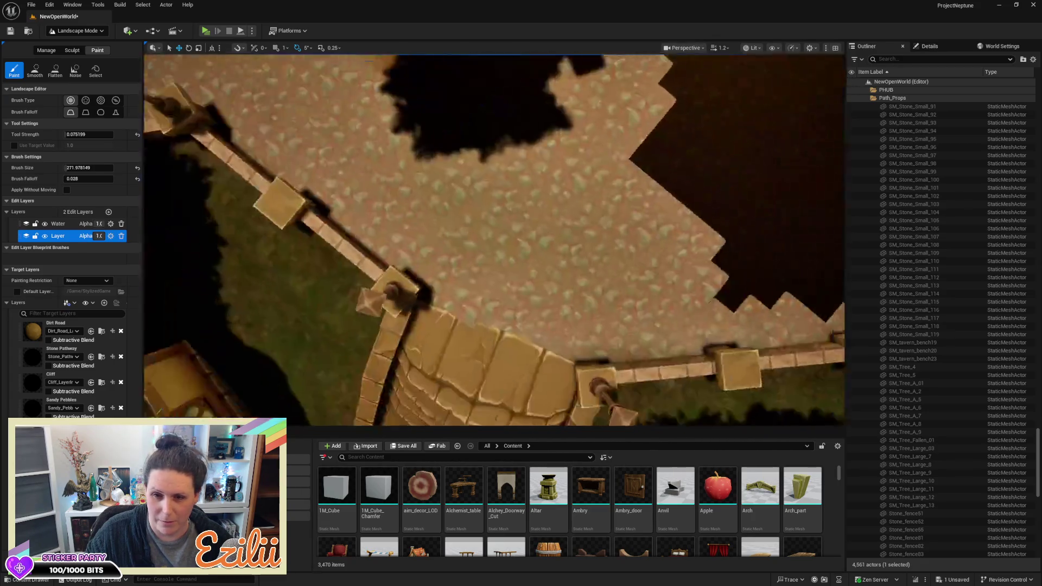
mouse_move(397, 59)
left_mouse_down()
mouse_move(397, 125)
mouse_move(544, 133)
mouse_move(702, 184)
mouse_move(328, 168)
mouse_move(347, 226)
mouse_move(564, 329)
left_mouse_up()
mouse_move(465, 313)
left_mouse_down()
mouse_move(395, 226)
mouse_move(555, 235)
mouse_move(575, 216)
mouse_move(423, 217)
left_mouse_up()
mouse_move(412, 109)
left_mouse_down()
mouse_move(552, 226)
mouse_move(475, 271)
mouse_move(315, 302)
mouse_move(302, 244)
mouse_move(335, 172)
mouse_move(398, 258)
mouse_move(408, 215)
mouse_move(542, 286)
mouse_move(644, 244)
mouse_move(536, 170)
left_mouse_up()
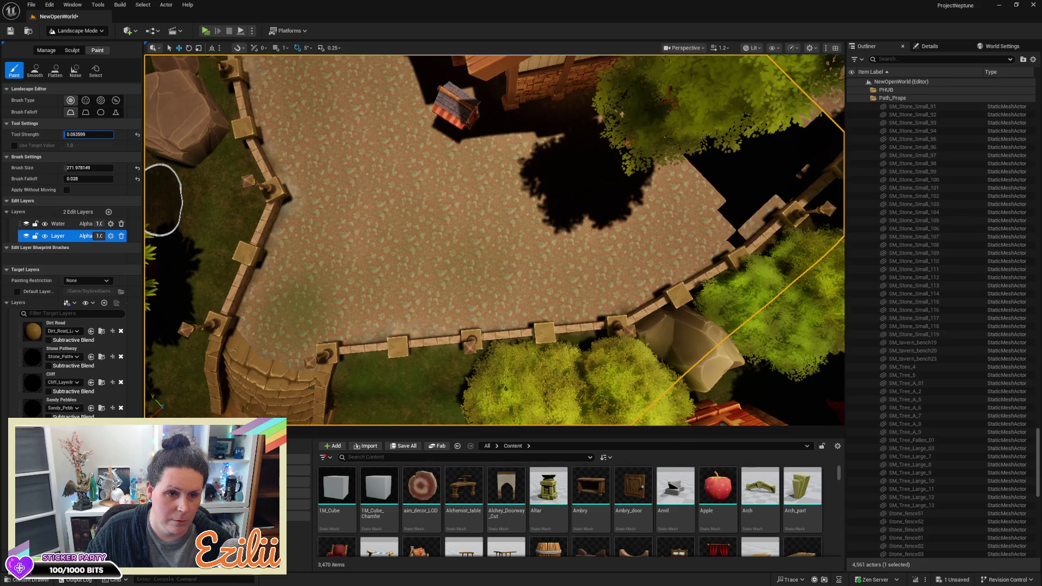
key("w")
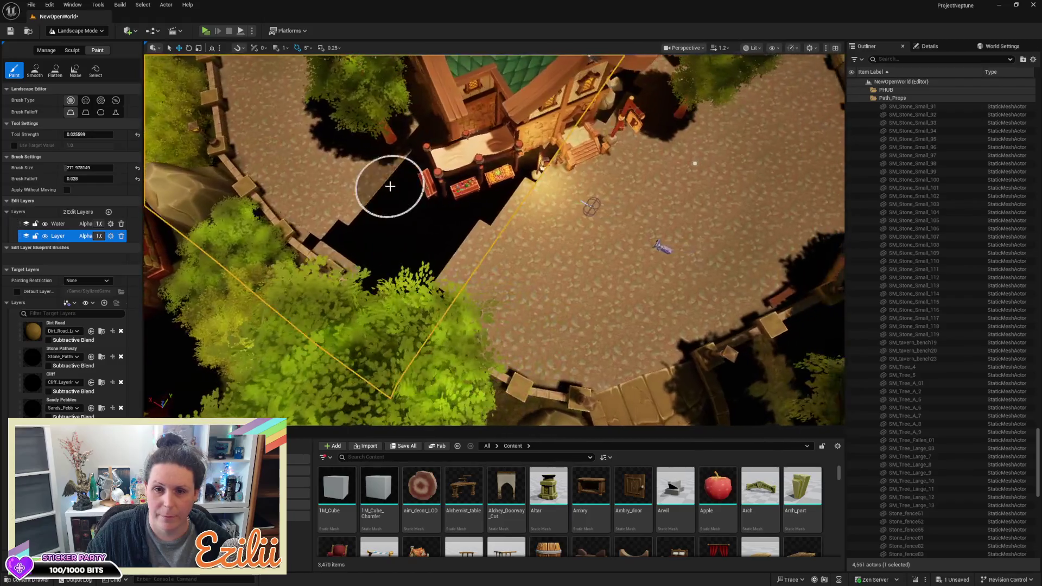
Step: Repaint the remaining black courtyard patches with continuous cobblestone texture
mouse_move(389, 208)
left_mouse_down()
mouse_move(454, 233)
mouse_move(335, 225)
left_mouse_up()
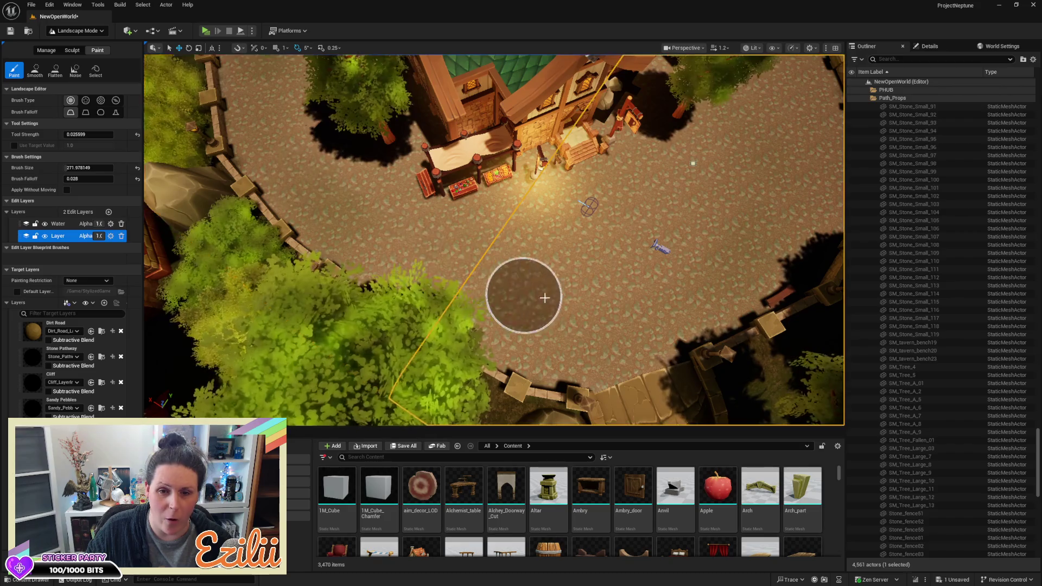
scroll(509, 293, "up", 5)
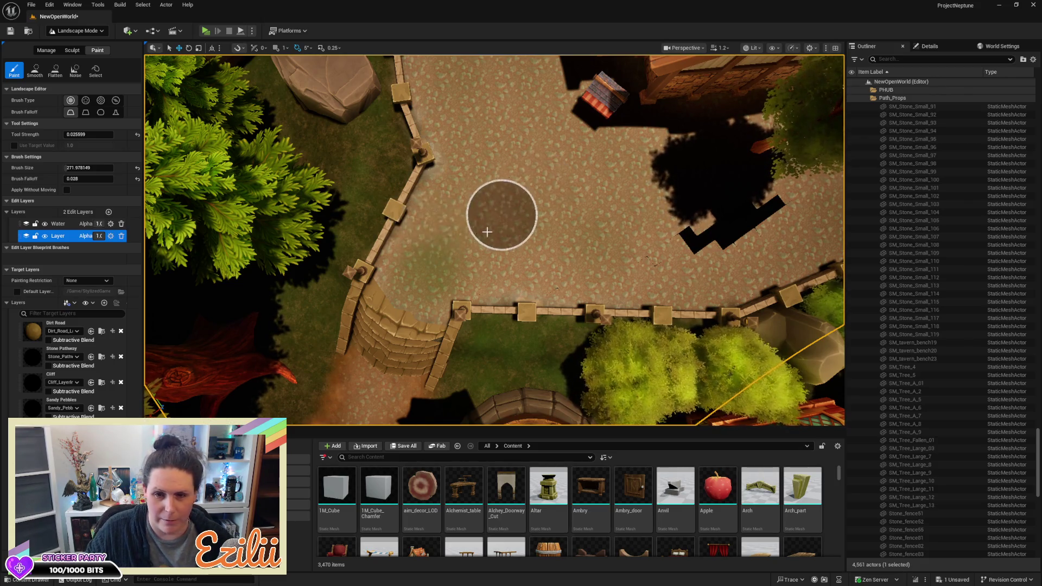
mouse_move(458, 241)
left_mouse_down()
mouse_move(569, 284)
mouse_move(691, 244)
mouse_move(445, 216)
mouse_move(454, 121)
mouse_move(420, 293)
mouse_move(446, 128)
mouse_move(427, 291)
mouse_move(588, 275)
mouse_move(516, 260)
mouse_move(579, 209)
mouse_move(506, 185)
left_mouse_up()
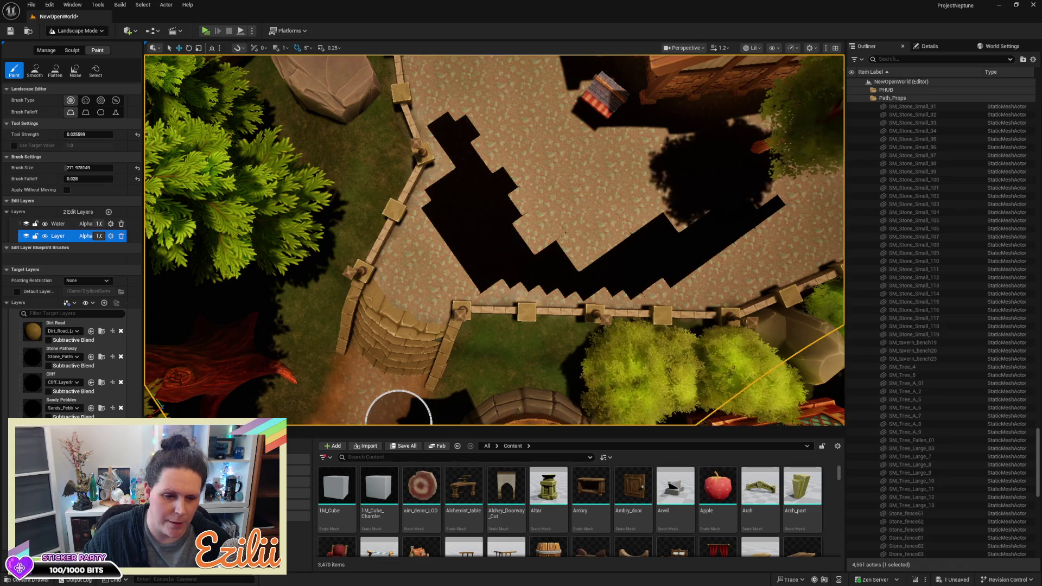
mouse_move(454, 98)
left_mouse_down()
mouse_move(462, 177)
mouse_move(442, 200)
mouse_move(456, 263)
mouse_move(470, 271)
mouse_move(507, 186)
mouse_move(486, 221)
mouse_move(522, 246)
mouse_move(539, 242)
mouse_move(514, 279)
mouse_move(642, 263)
left_mouse_up()
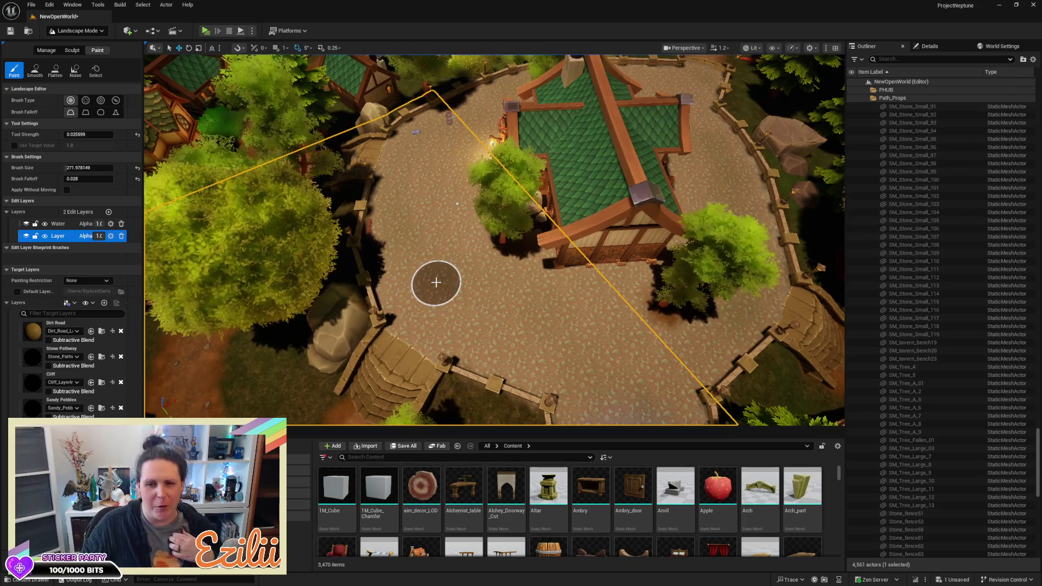
Step: Select the Dirt Road layer and paint brown dirt over the cobblestones beneath the tree
left_click(31, 336)
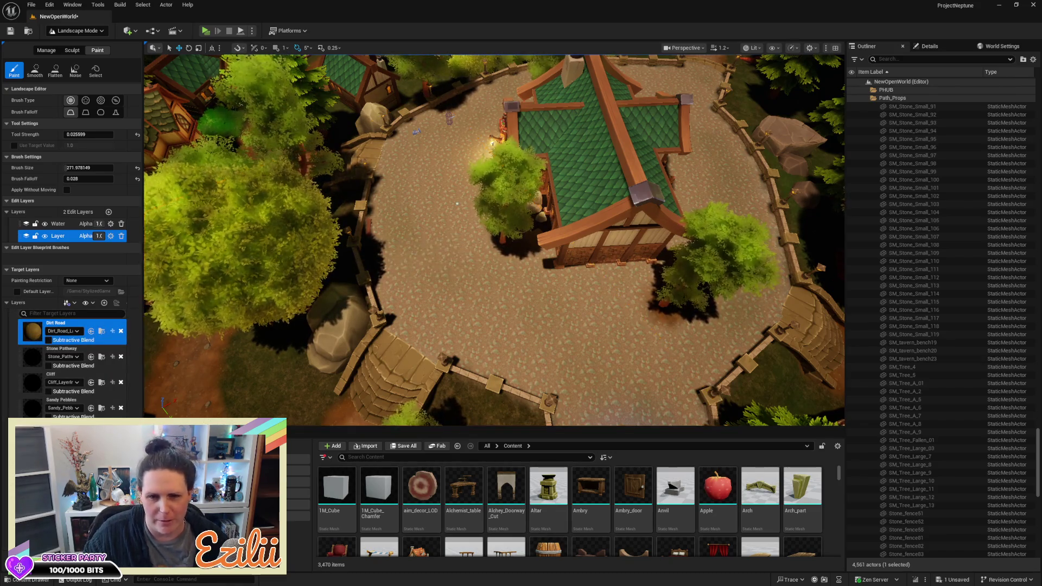
scroll(457, 203, "up", 10)
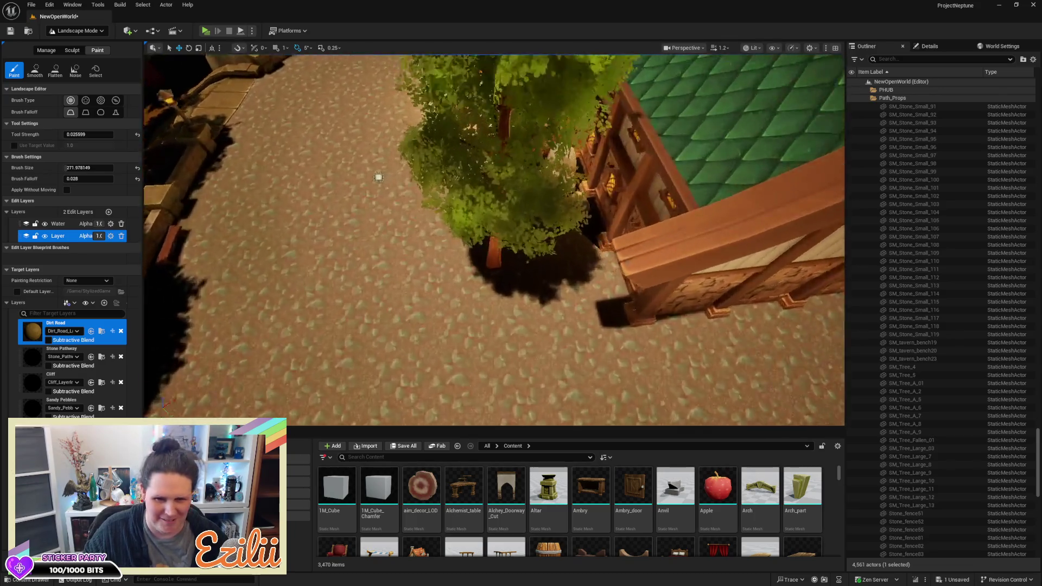
scroll(381, 178, "up", 5)
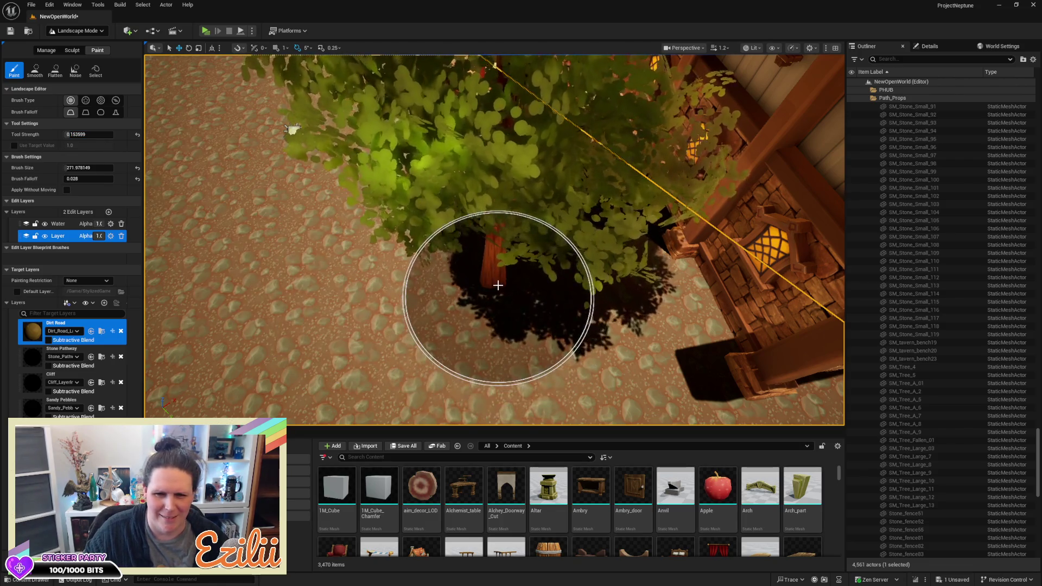
scroll(500, 298, "up", 3)
scroll(495, 261, "up", 5)
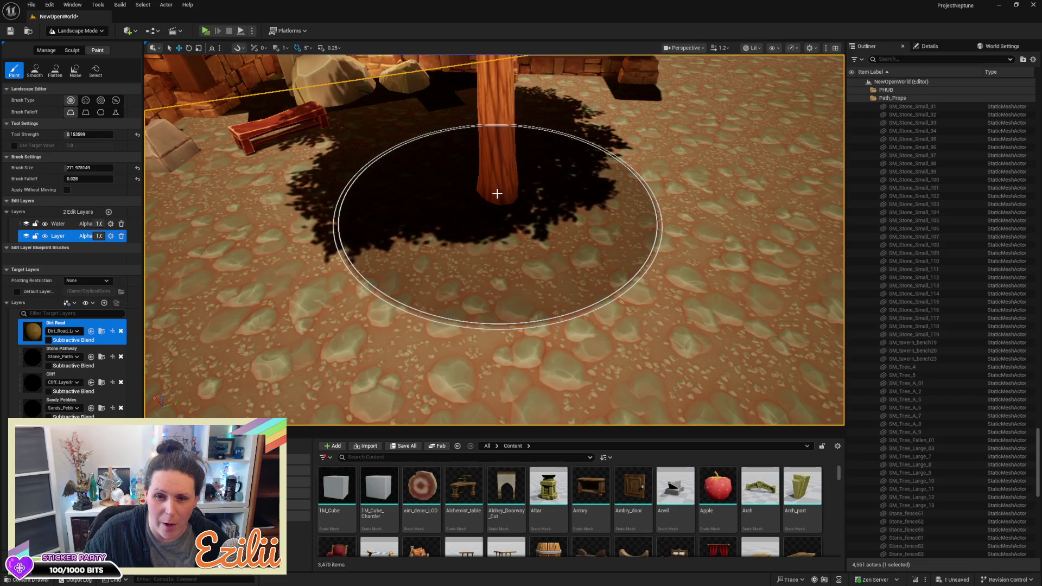
mouse_move(495, 186)
left_mouse_down()
mouse_move(489, 193)
mouse_move(523, 201)
left_mouse_up()
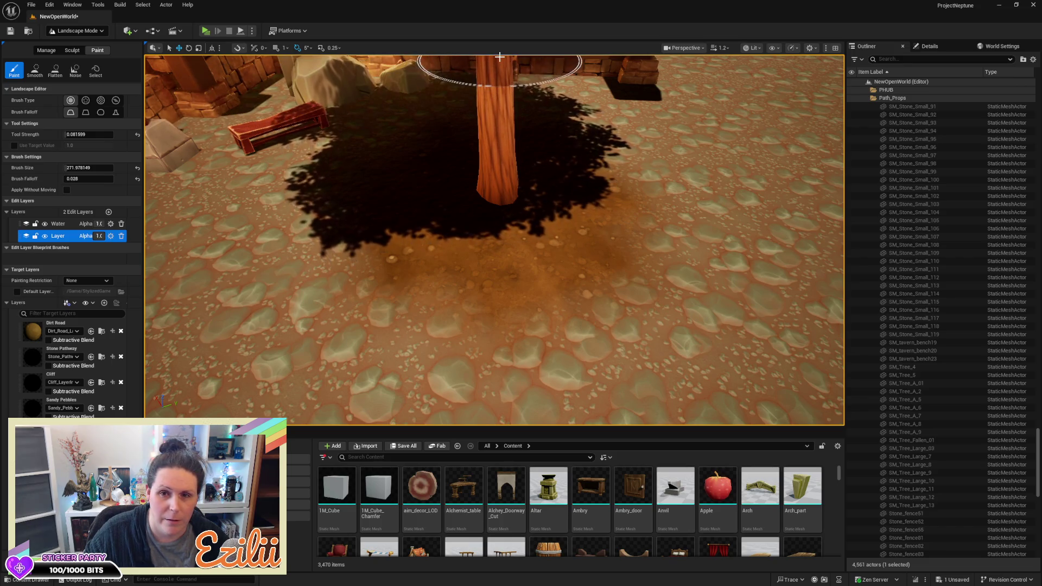
Step: Reframe the courtyard at an angled overhead view and save the NewOpenWorld map
mouse_move(710, 77)
left_mouse_down()
mouse_move(656, 92)
mouse_move(657, 173)
mouse_move(716, 174)
mouse_move(717, 185)
mouse_move(687, 117)
left_mouse_up()
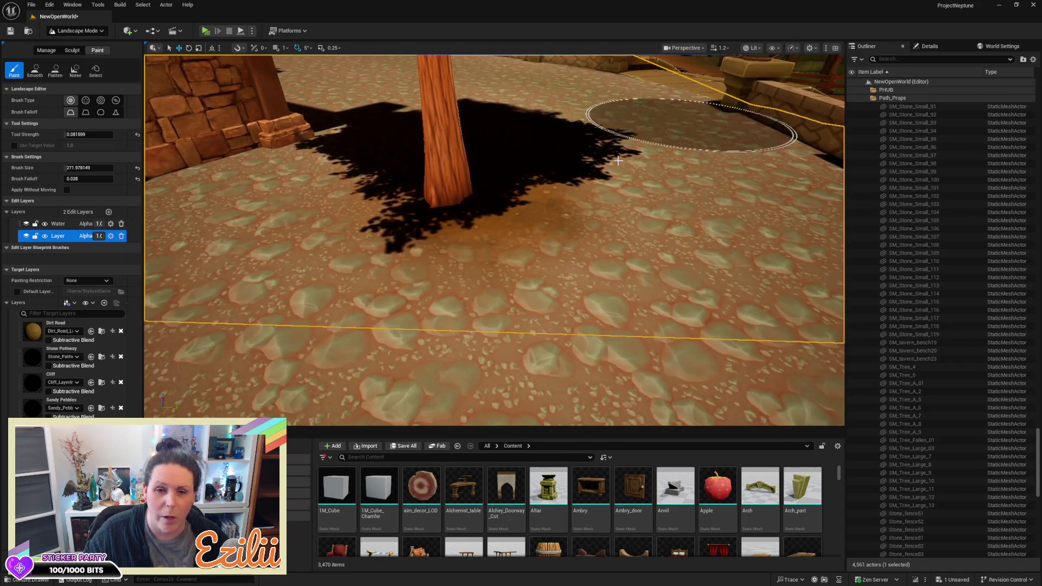
mouse_move(549, 197)
left_mouse_down()
mouse_move(550, 222)
mouse_move(494, 239)
mouse_move(550, 197)
left_mouse_up()
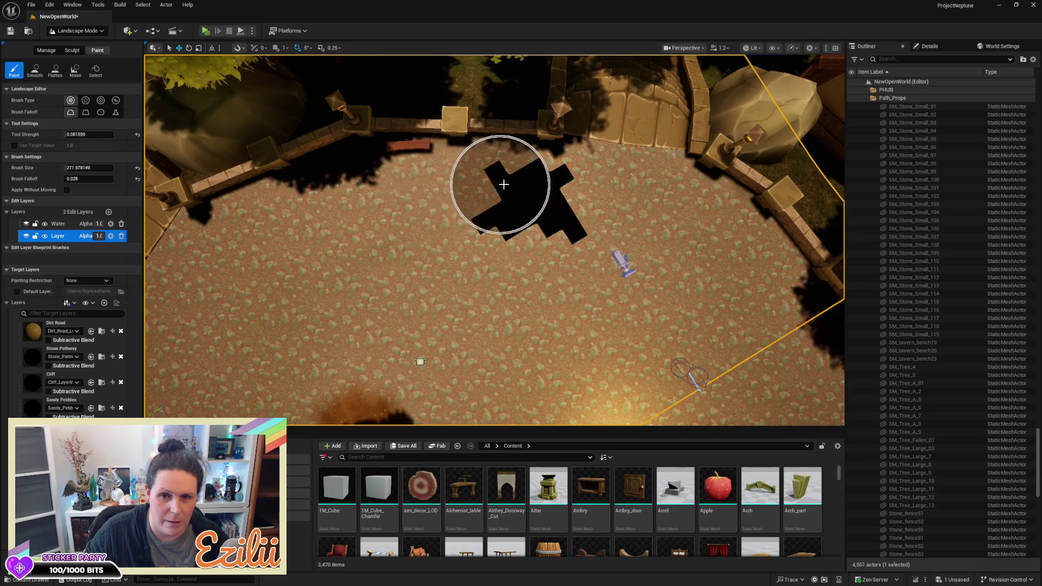
mouse_move(516, 235)
left_mouse_down()
mouse_move(526, 282)
mouse_move(543, 277)
mouse_move(507, 250)
mouse_move(499, 223)
left_mouse_up()
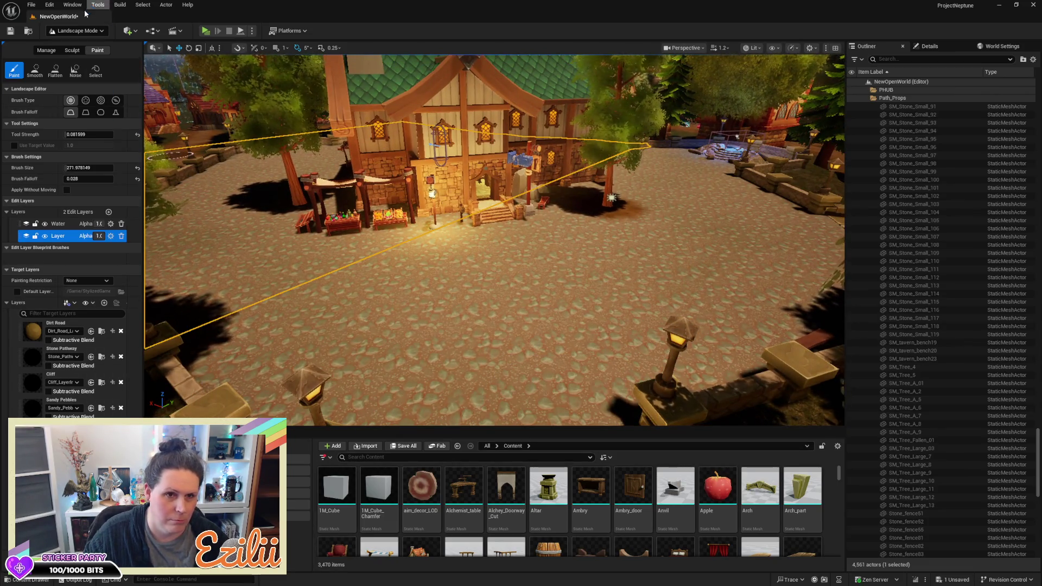
key("ctrl+s")
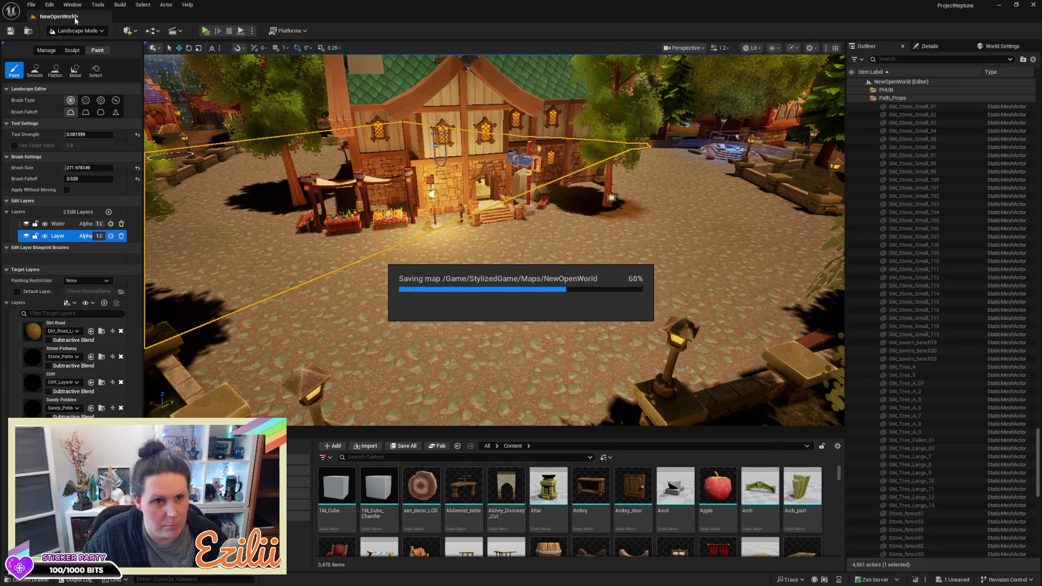
Step: Switch from Landscape to Selection Mode and hide the Content Drawer
left_click(69, 30)
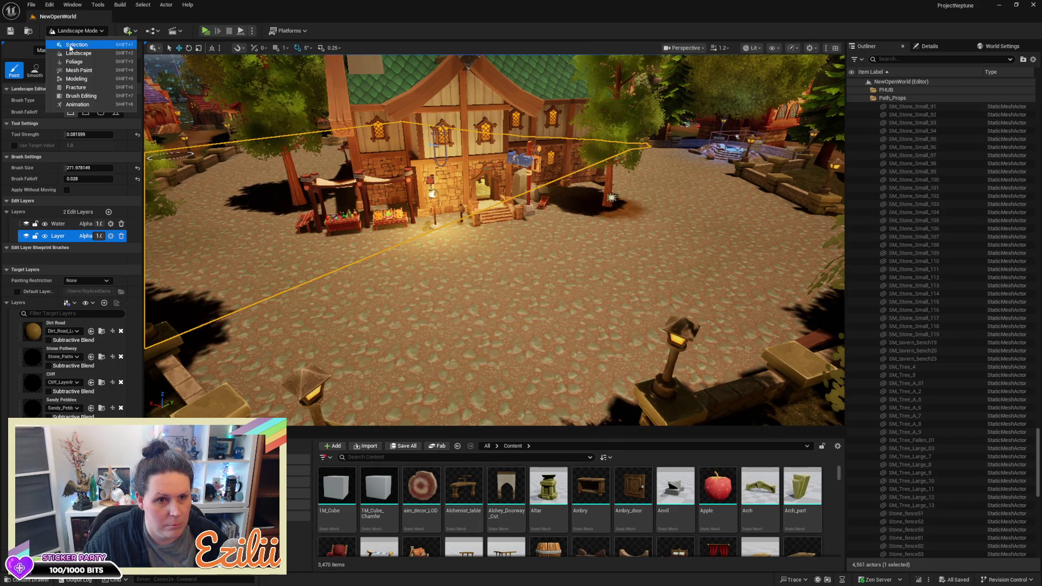
left_click(70, 46)
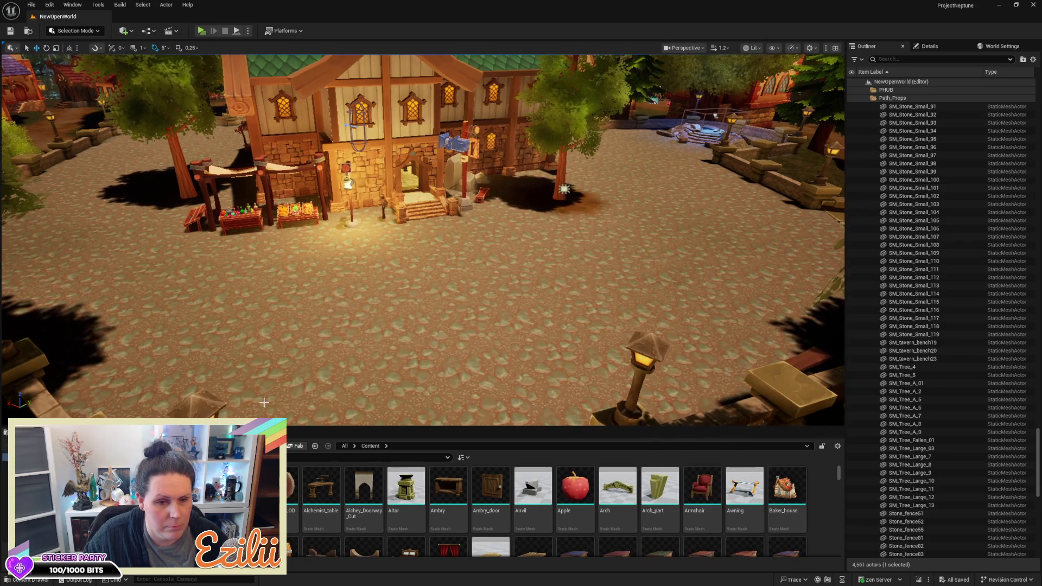
key("ctrl+space")
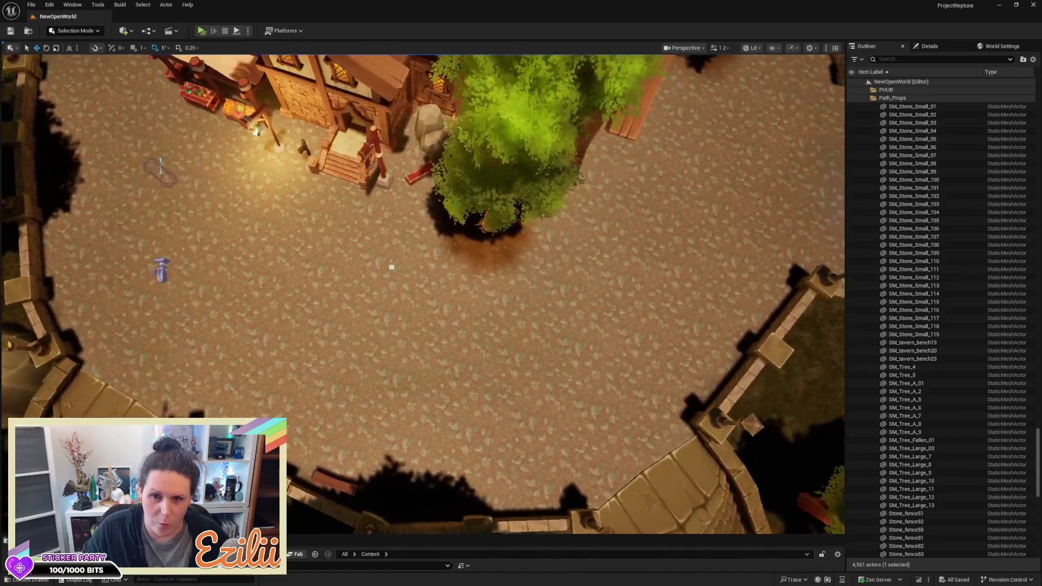
left_click(61, 30)
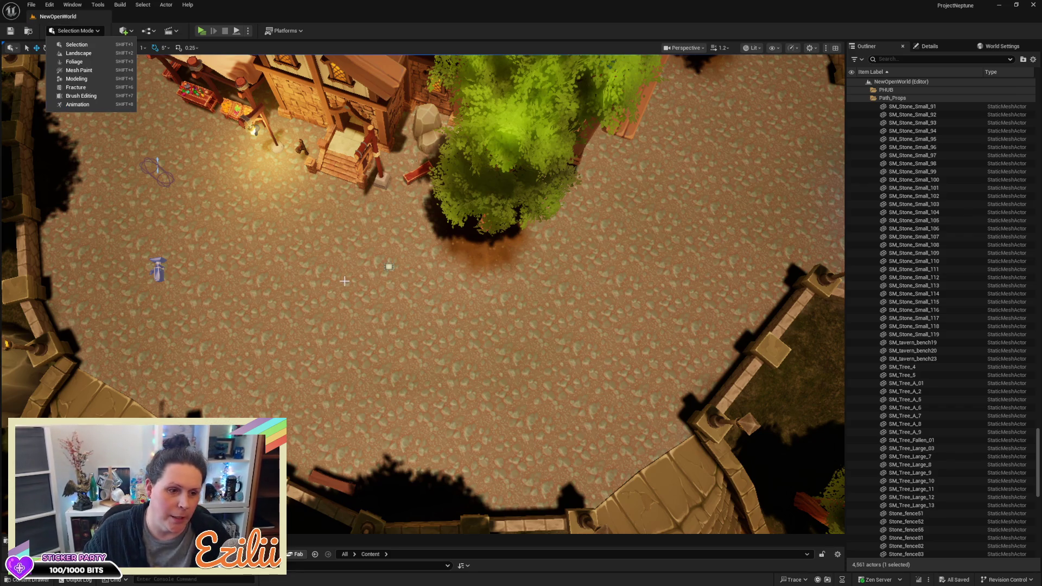
Step: Return to Landscape mode, pick the Dirt Road layer, and paint dirt near the courtyard wall
left_click(103, 53)
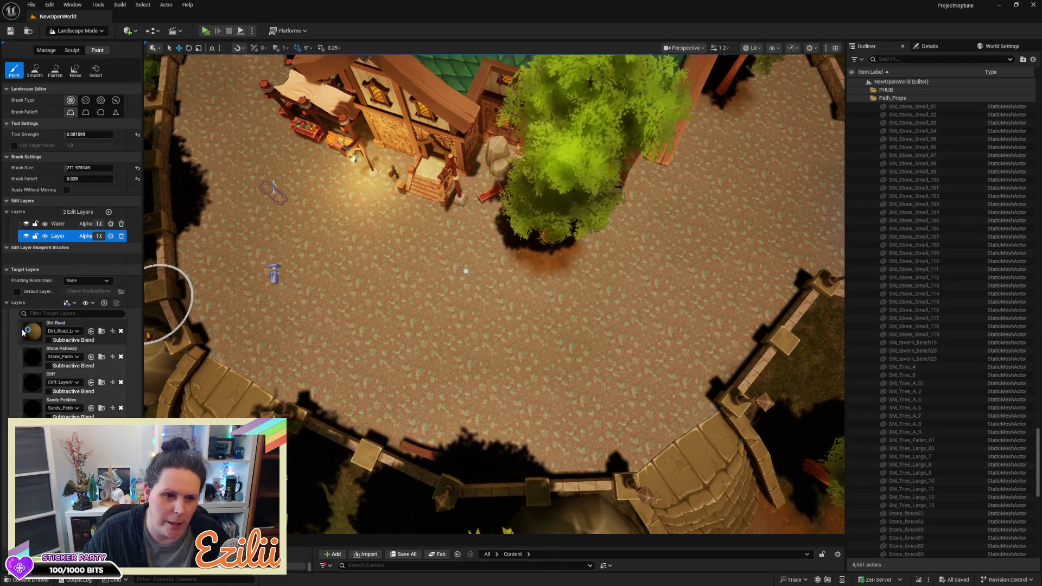
left_click(60, 324)
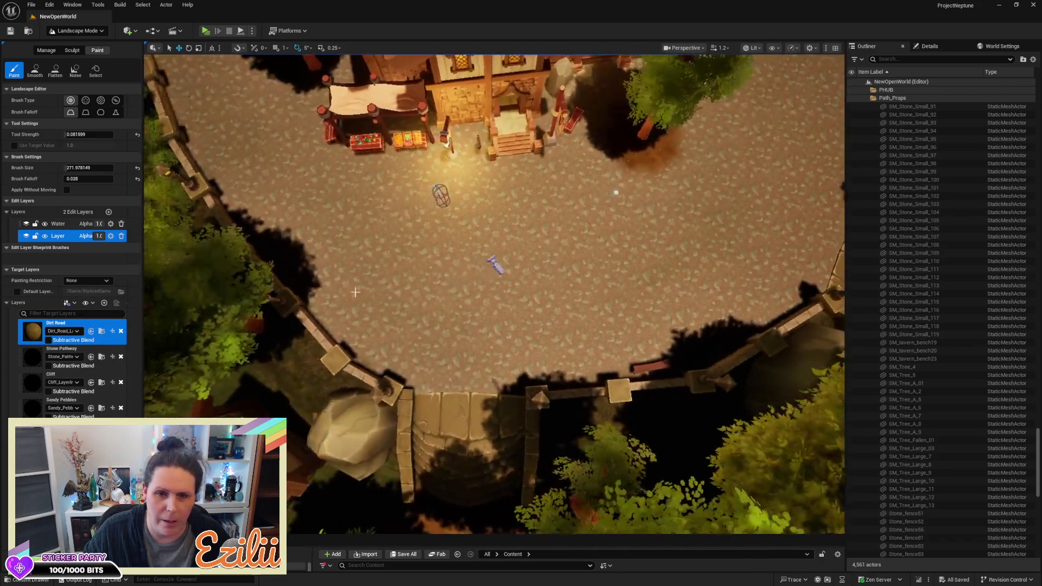
mouse_move(554, 282)
left_mouse_down()
mouse_move(498, 281)
mouse_move(412, 246)
left_mouse_up()
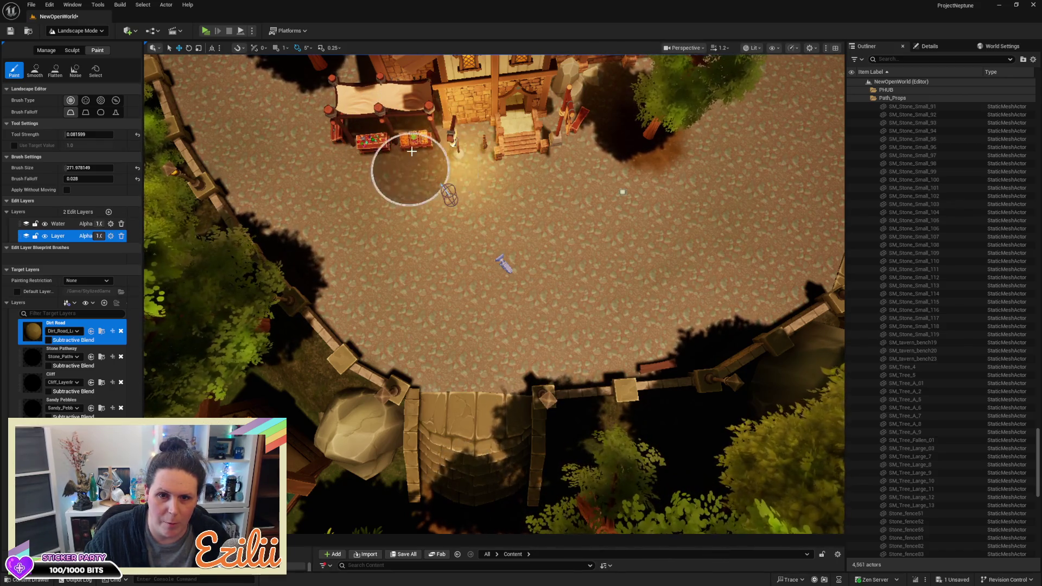
Step: Zoom the viewport in and out over the market stalls and stone wall area
scroll(366, 110, "up", 10)
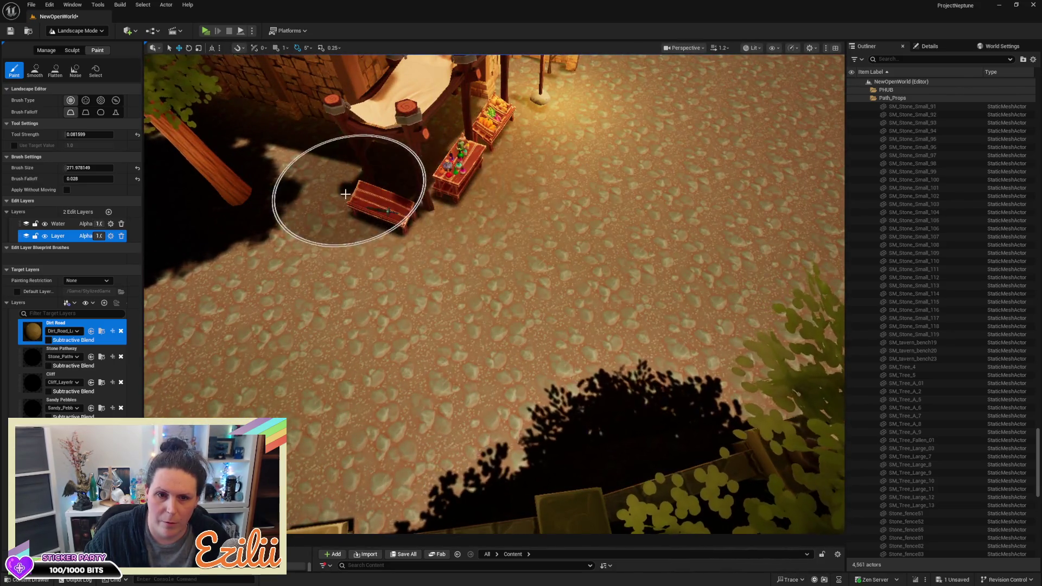
scroll(369, 209, "down", 10)
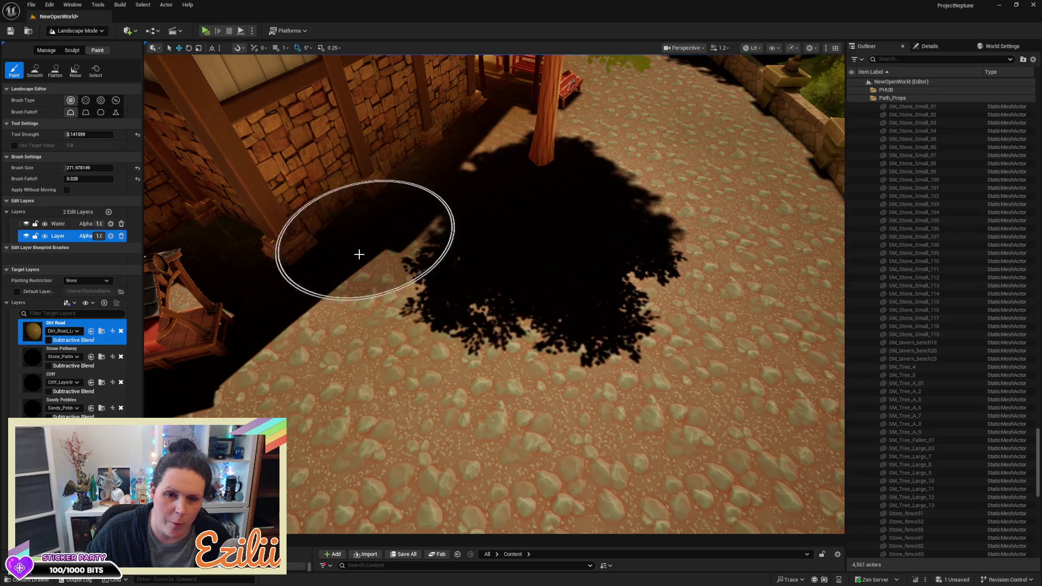
scroll(609, 220, "down", 5)
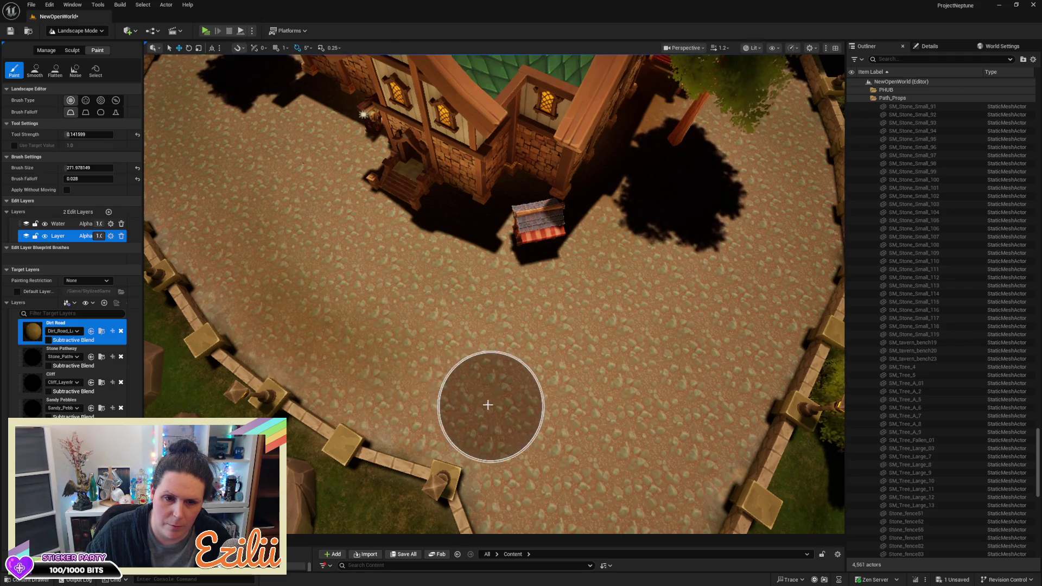
scroll(233, 233, "up", 2)
Step: Fly past the fountain to the timber building and paint a Dirt Road streak across the plaza
left_click_drag(567, 270, 567, 270)
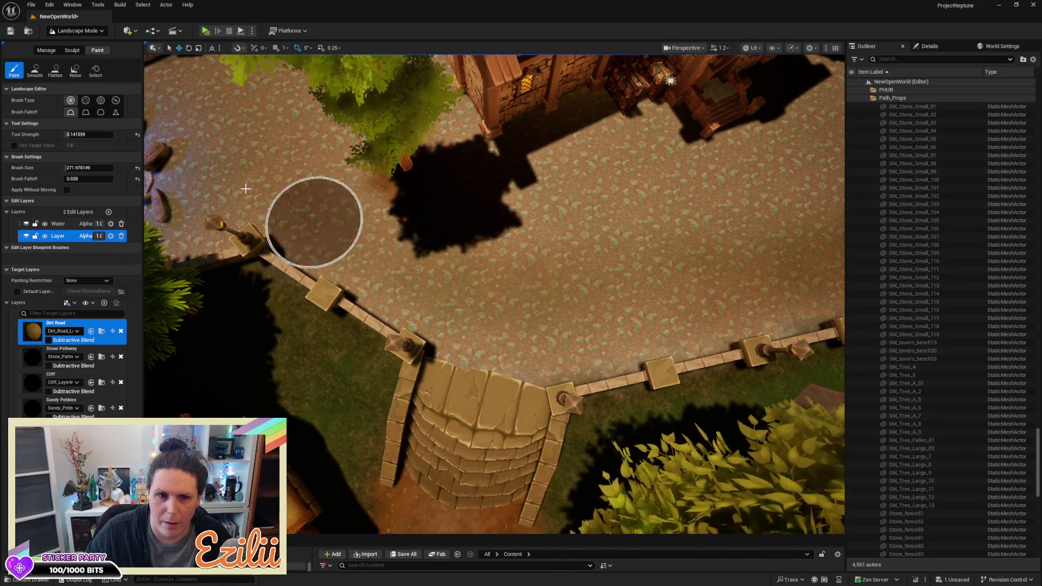
left_click_drag(384, 150, 384, 150)
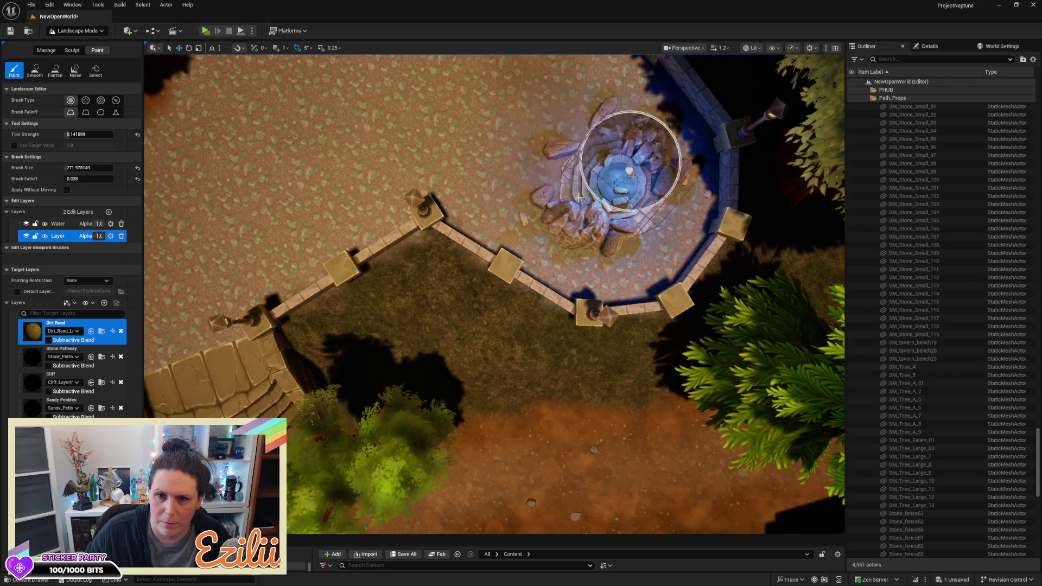
left_click_drag(383, 107, 515, 169)
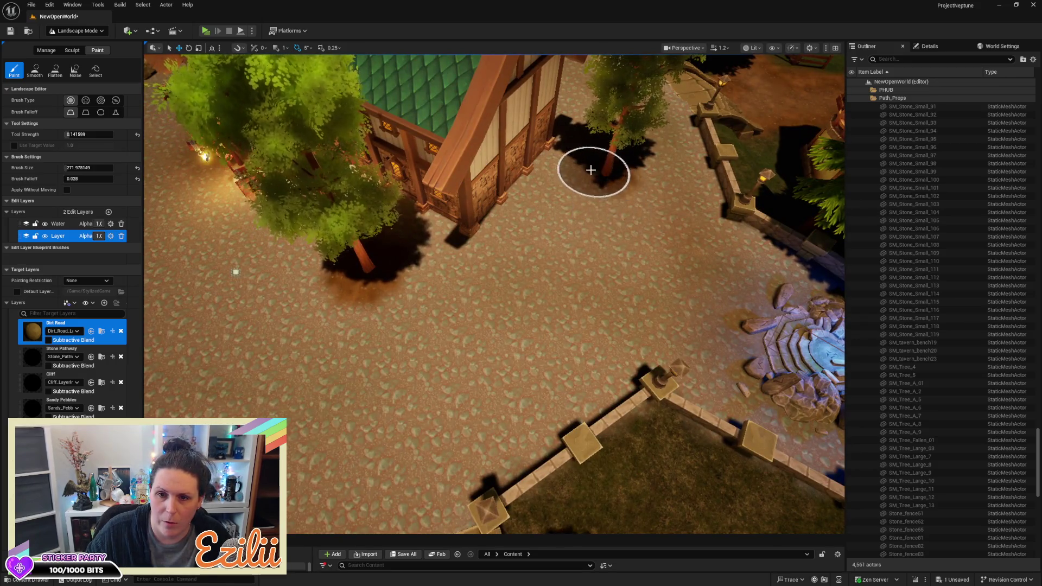
mouse_move(533, 204)
left_mouse_down()
mouse_move(530, 249)
mouse_move(451, 276)
mouse_move(372, 243)
mouse_move(461, 280)
mouse_move(503, 242)
mouse_move(522, 185)
left_mouse_up()
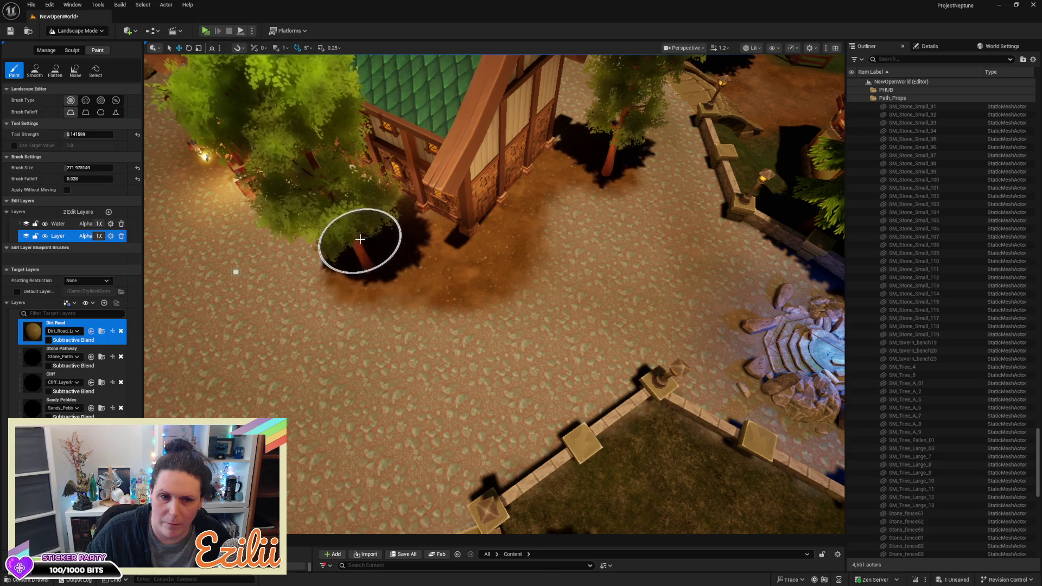
key("w")
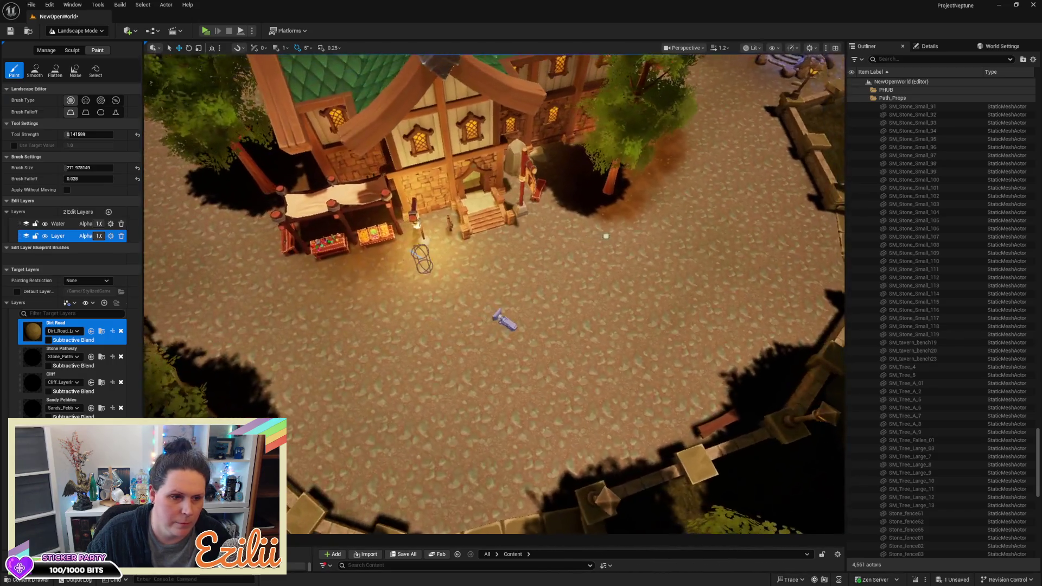
key("w")
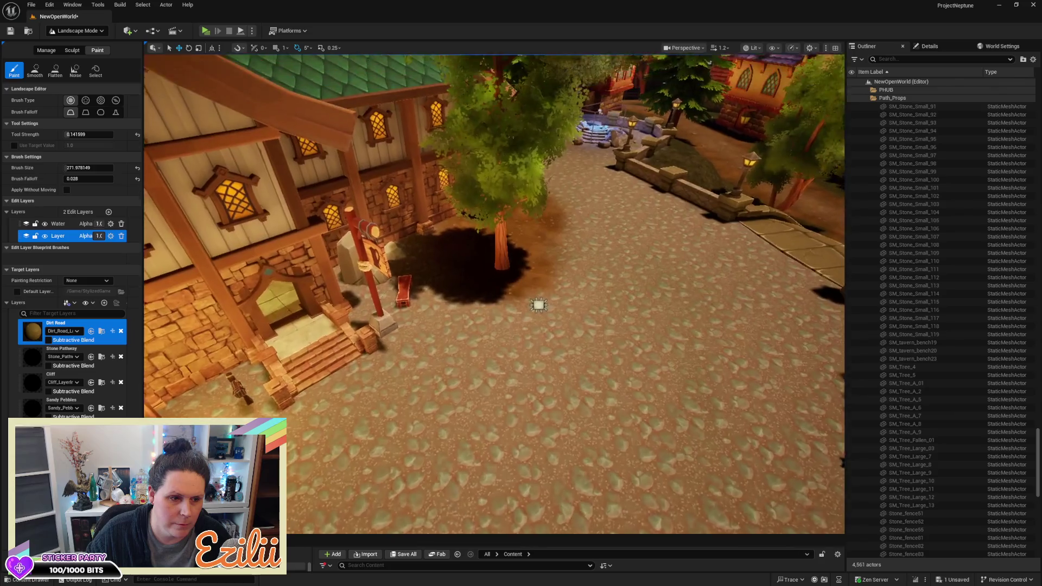
key("w")
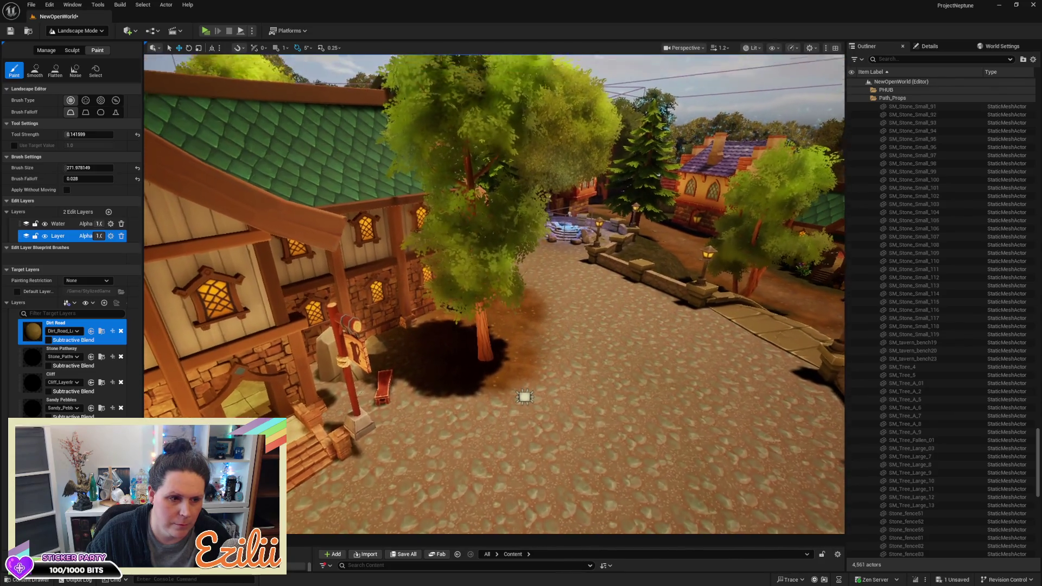
key("w")
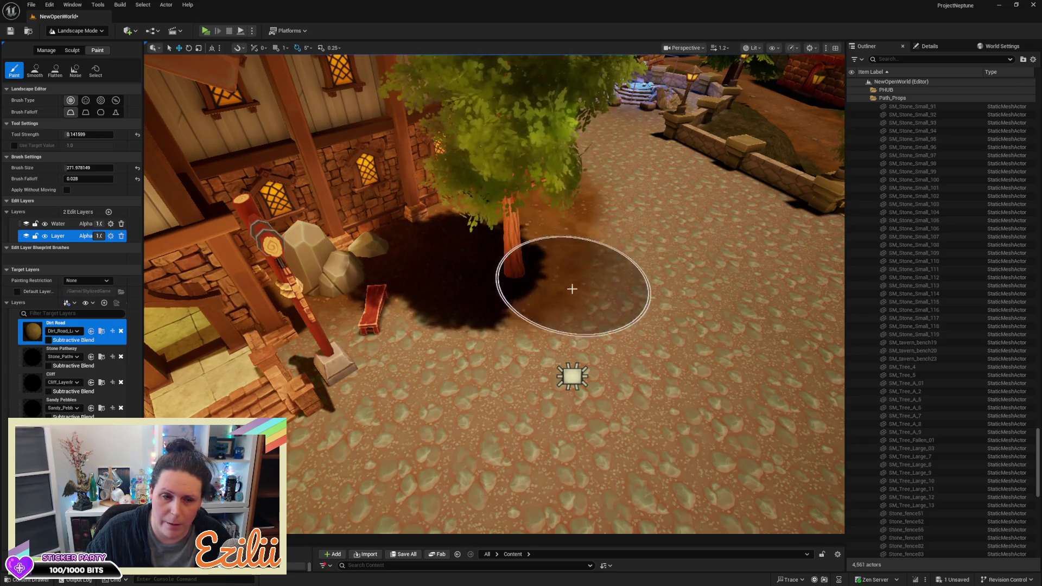
scroll(572, 286, "down", 5)
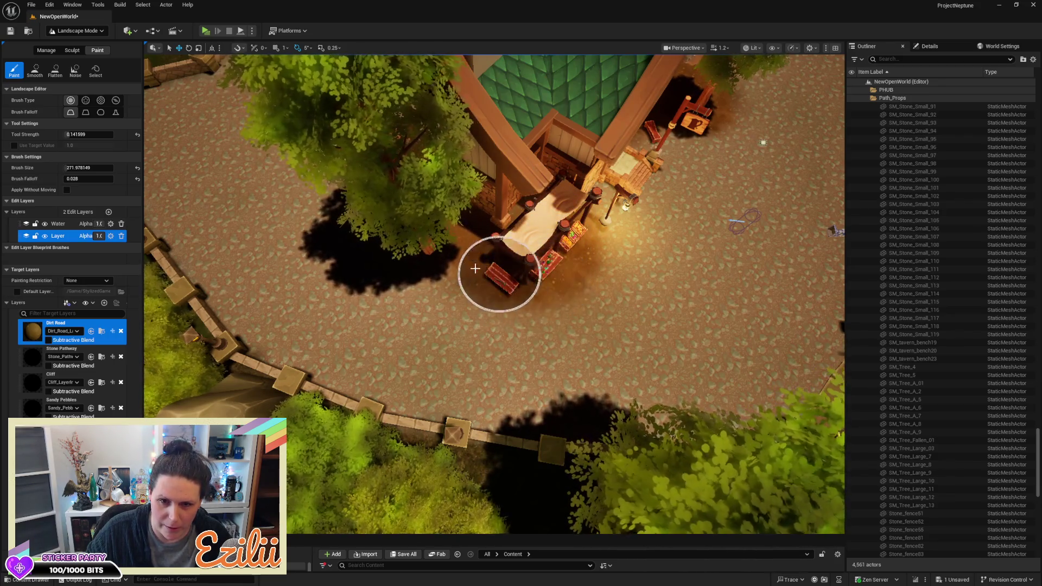
Step: Paint Dirt Road across the cobblestone yard toward the building door
scroll(408, 229, "down", 5)
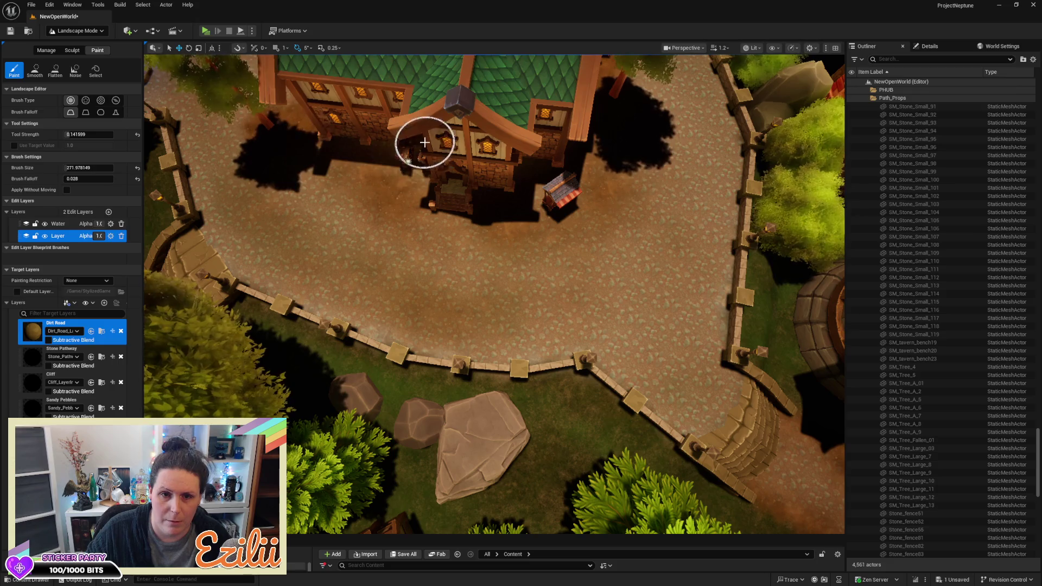
scroll(314, 152, "up", 3)
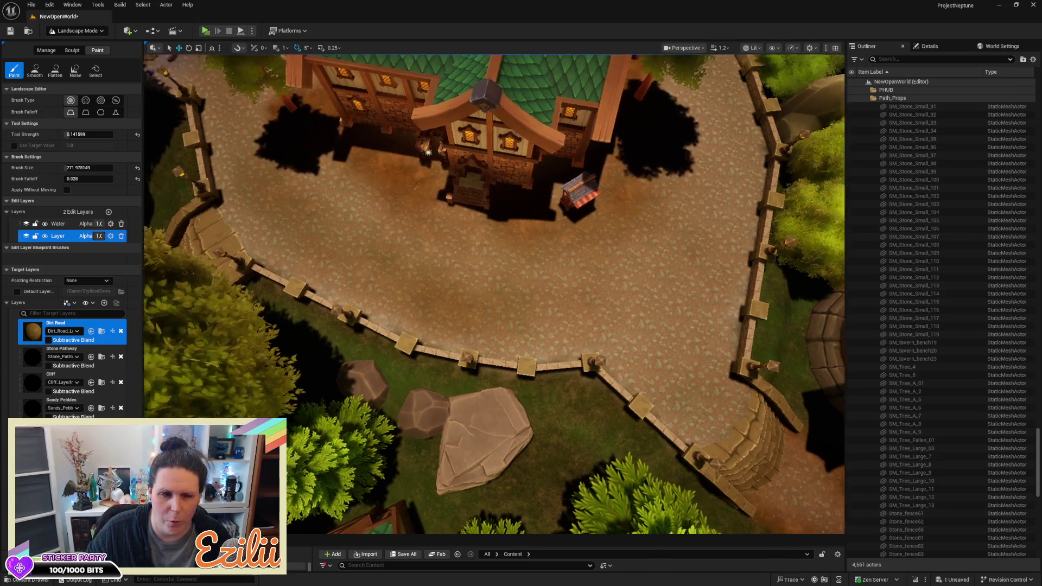
scroll(411, 177, "up", 5)
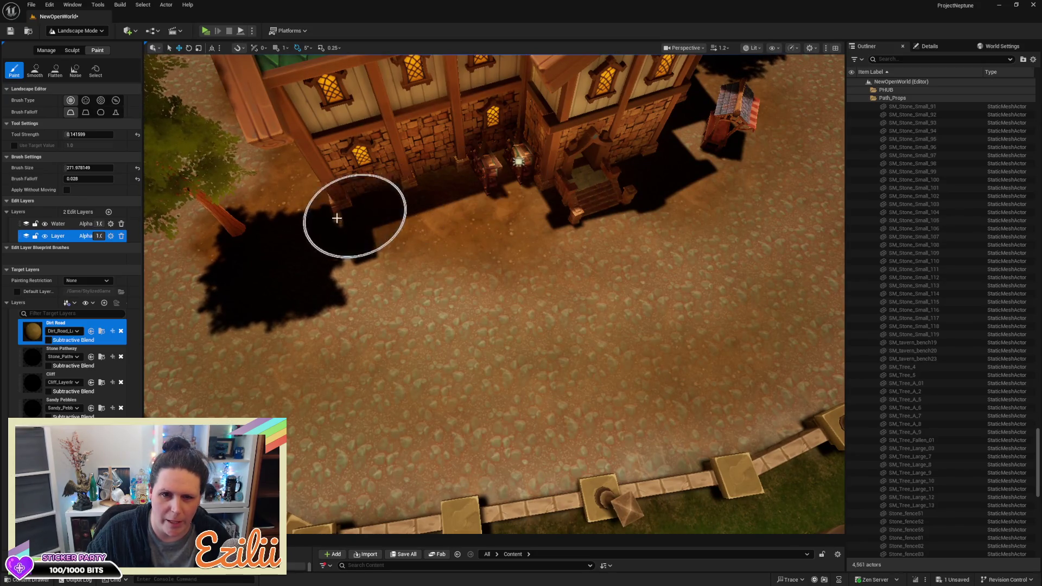
left_click_drag(433, 217, 503, 215)
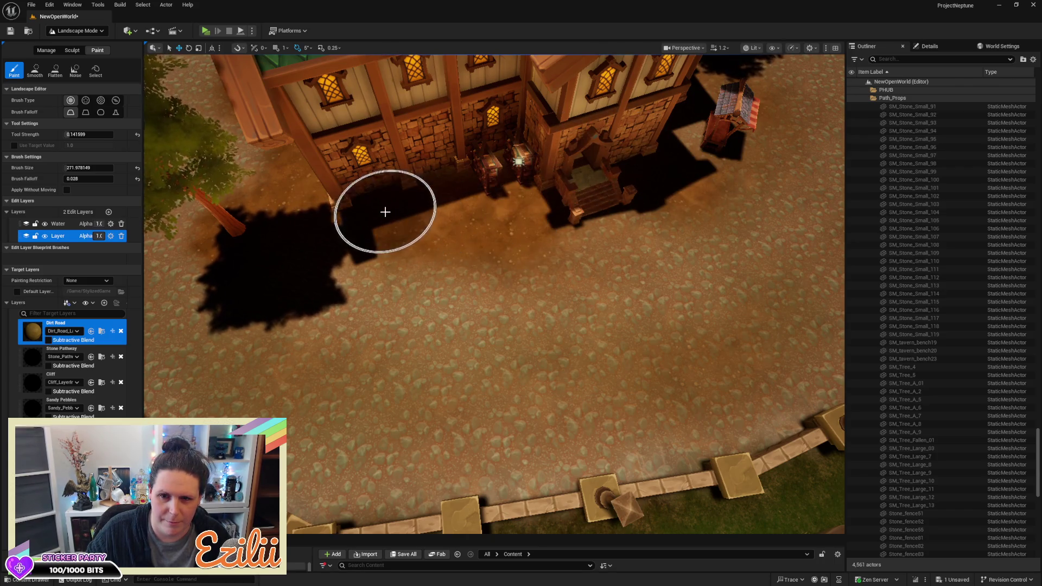
Step: Rotate the view to the fence and rocks and paint Dirt Road along the path beside it
left_click_drag(384, 210, 326, 212)
left_click_drag(466, 233, 477, 232)
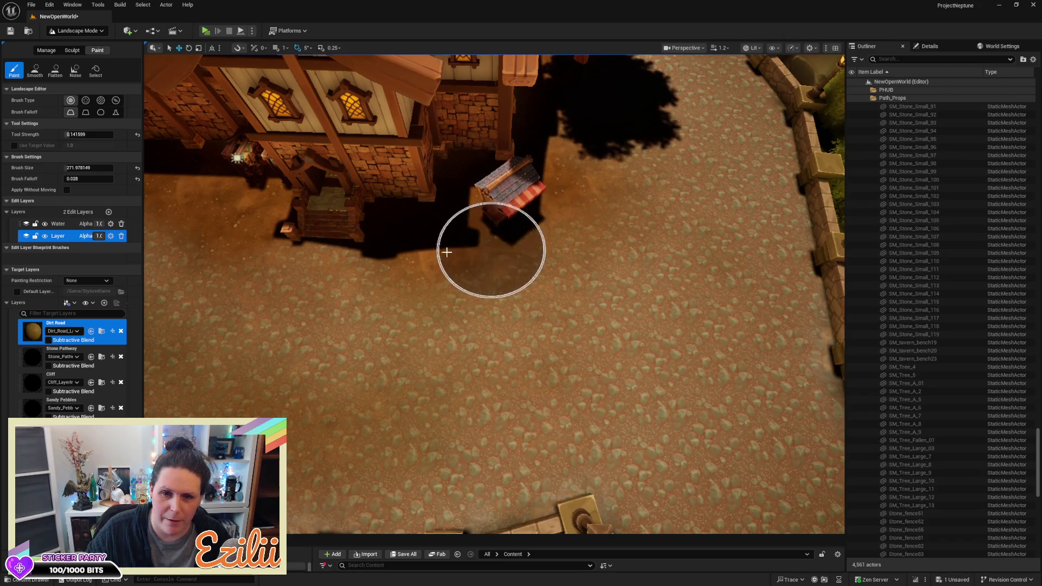
left_click_drag(504, 230, 507, 210)
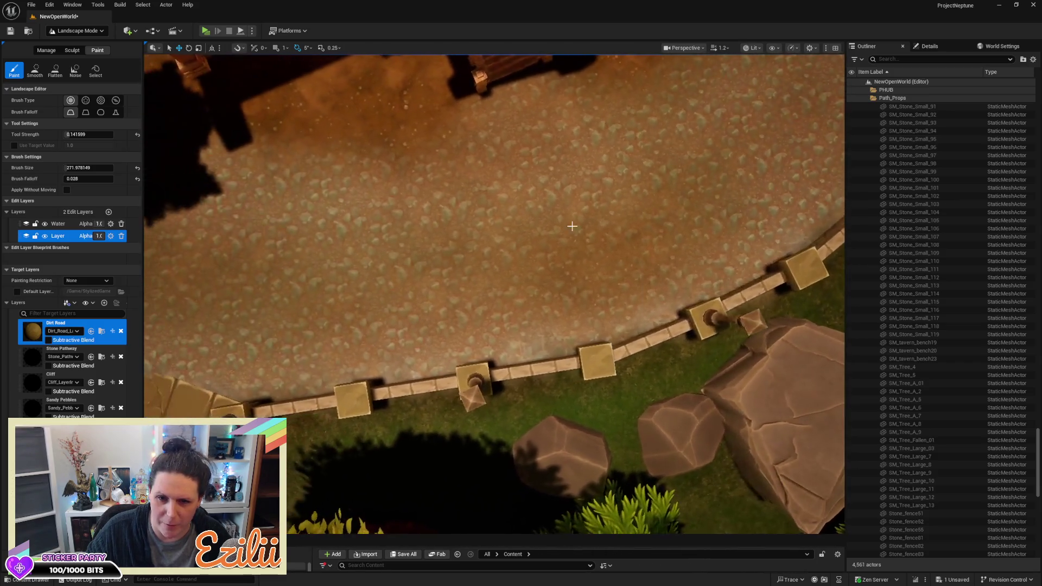
mouse_move(552, 281)
left_mouse_down()
mouse_move(535, 305)
mouse_move(558, 300)
mouse_move(317, 305)
left_mouse_up()
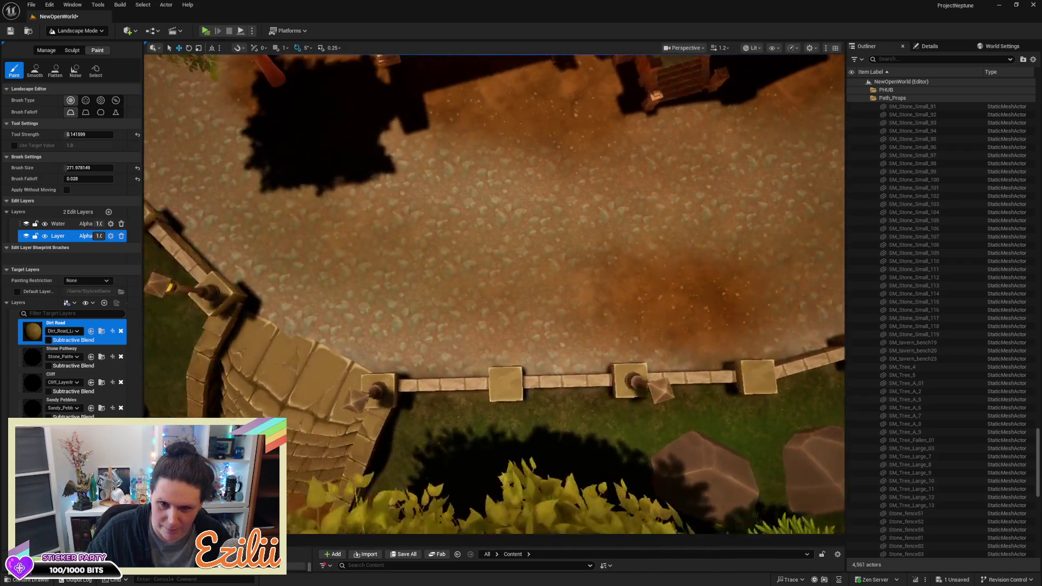
Step: Move the view along the path and over to the fountain courtyard
left_click_drag(651, 244, 711, 203)
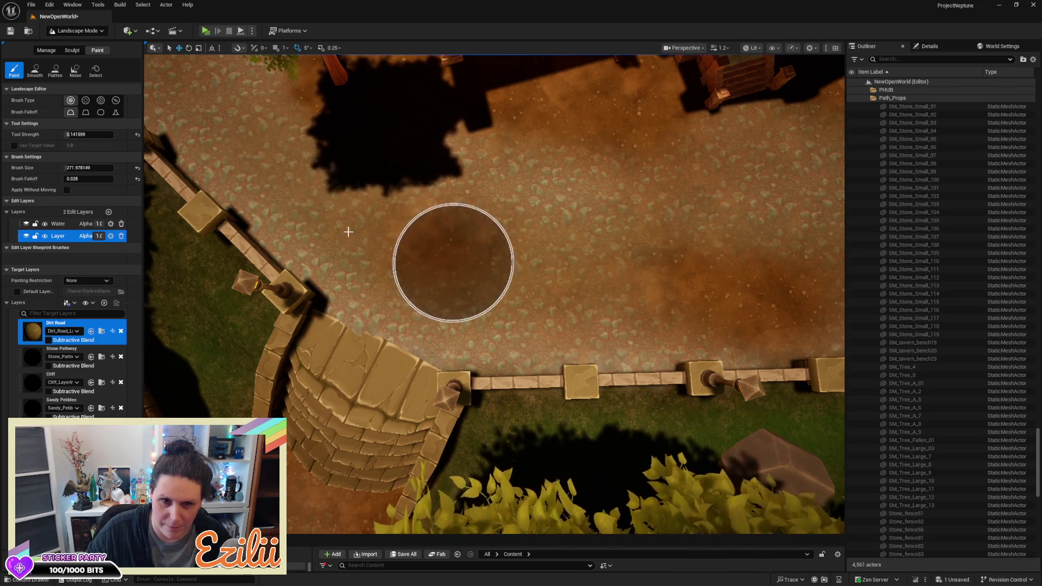
left_click_drag(360, 149, 360, 149)
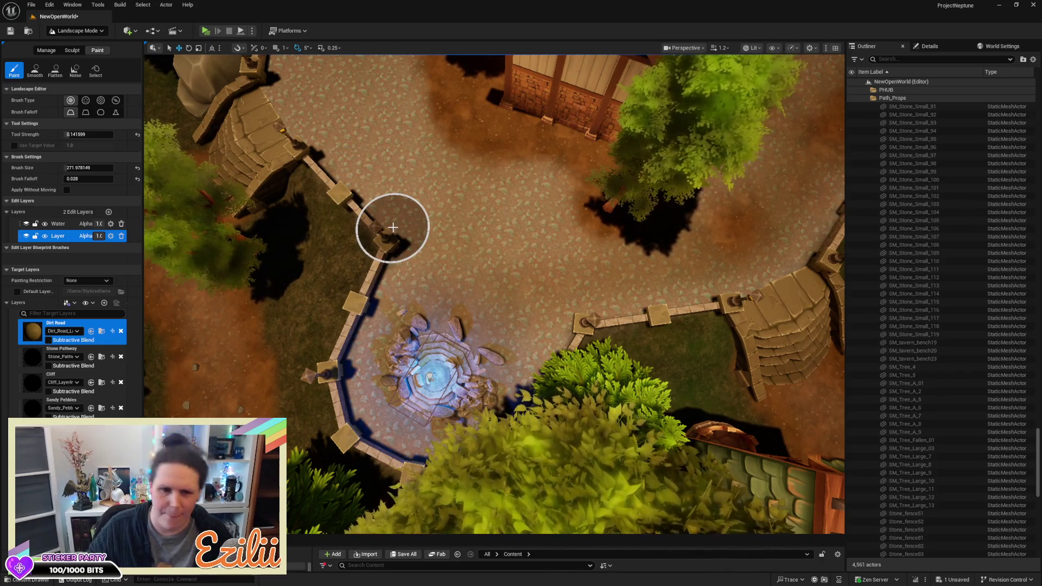
mouse_move(477, 240)
left_mouse_down()
mouse_move(447, 231)
mouse_move(524, 226)
mouse_move(524, 211)
mouse_move(519, 229)
mouse_move(522, 215)
mouse_move(500, 198)
left_mouse_up()
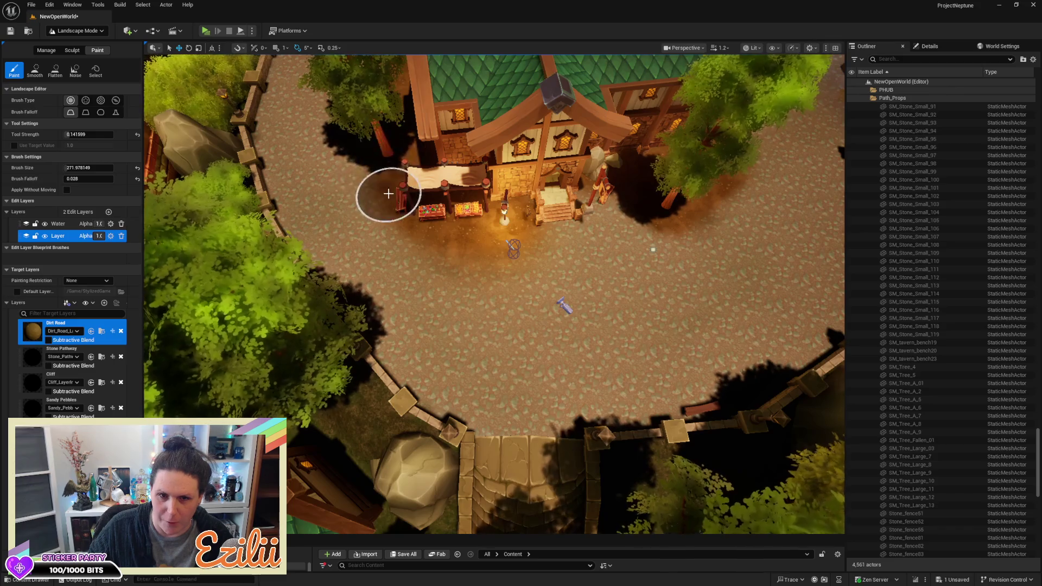
Step: Brush more Dirt Road between the market stall and lantern, then drop to a low camera angle
mouse_move(369, 171)
left_mouse_down()
mouse_move(465, 228)
mouse_move(525, 221)
mouse_move(380, 183)
left_mouse_up()
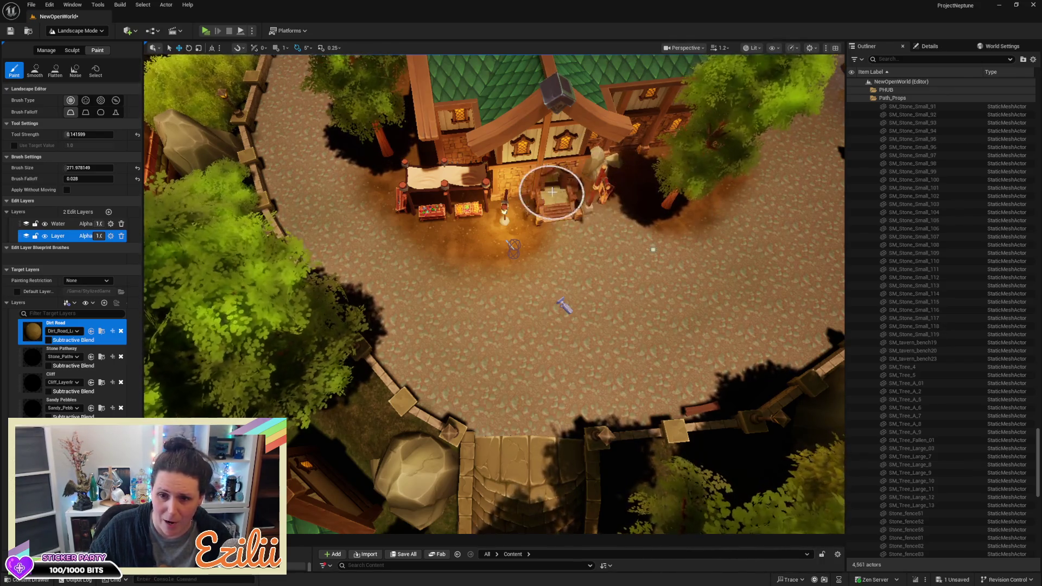
left_click_drag(658, 223, 658, 223)
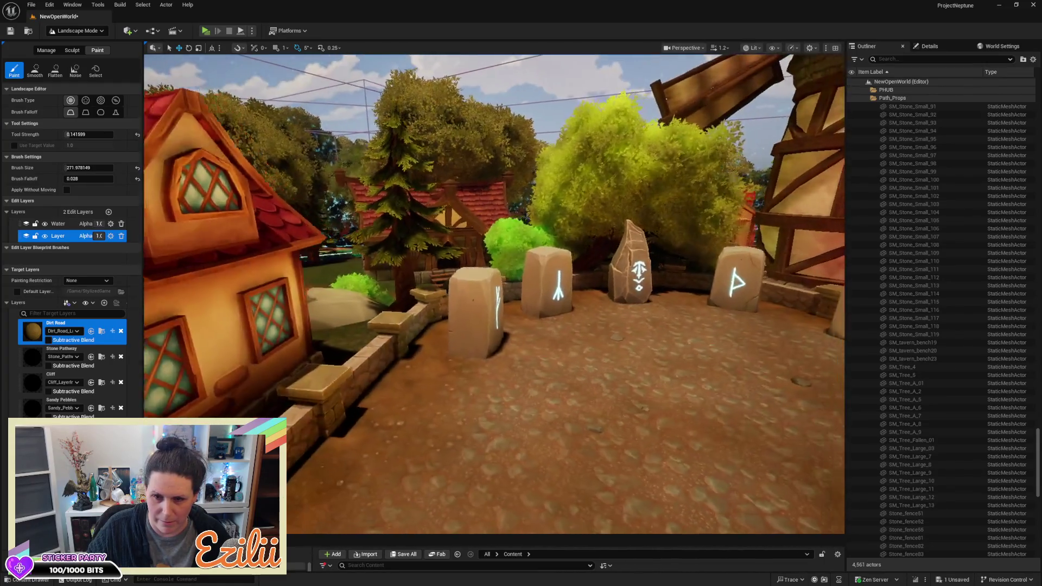
left_click_drag(659, 223, 658, 223)
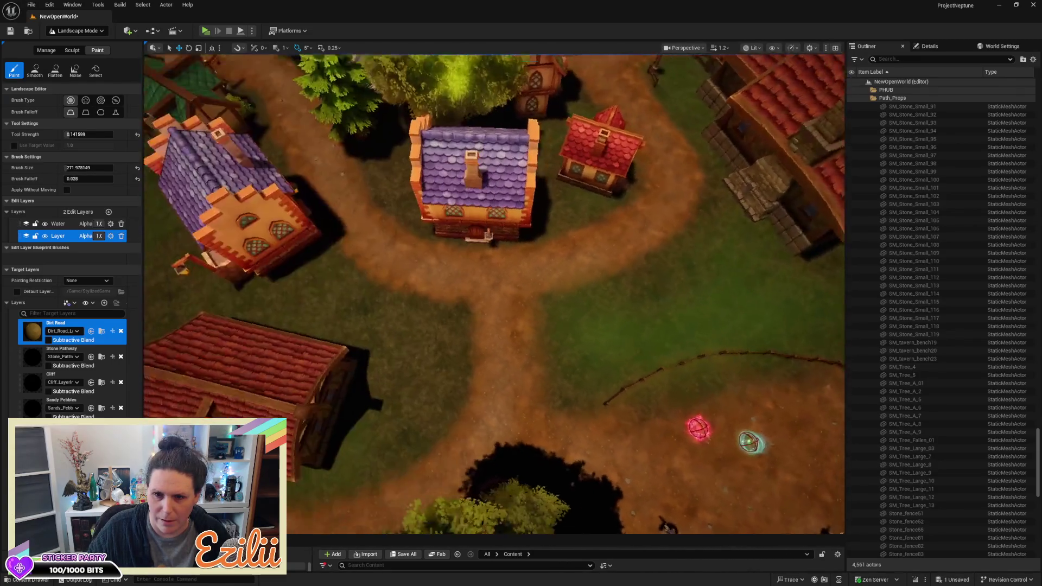
Step: Set brush Tool Strength to 0.037599 and pan the view over the village paths
key("d")
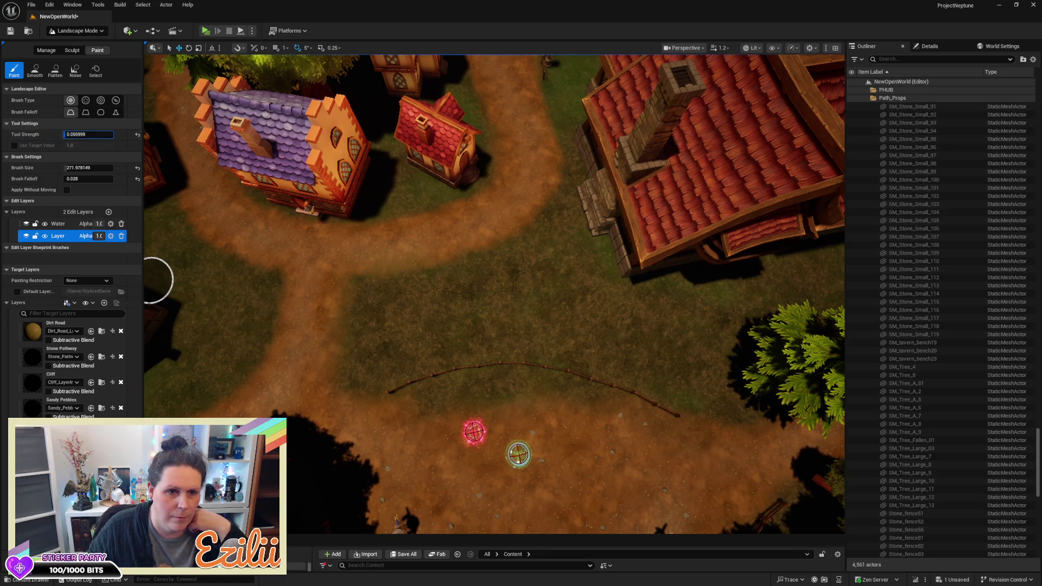
key("Return")
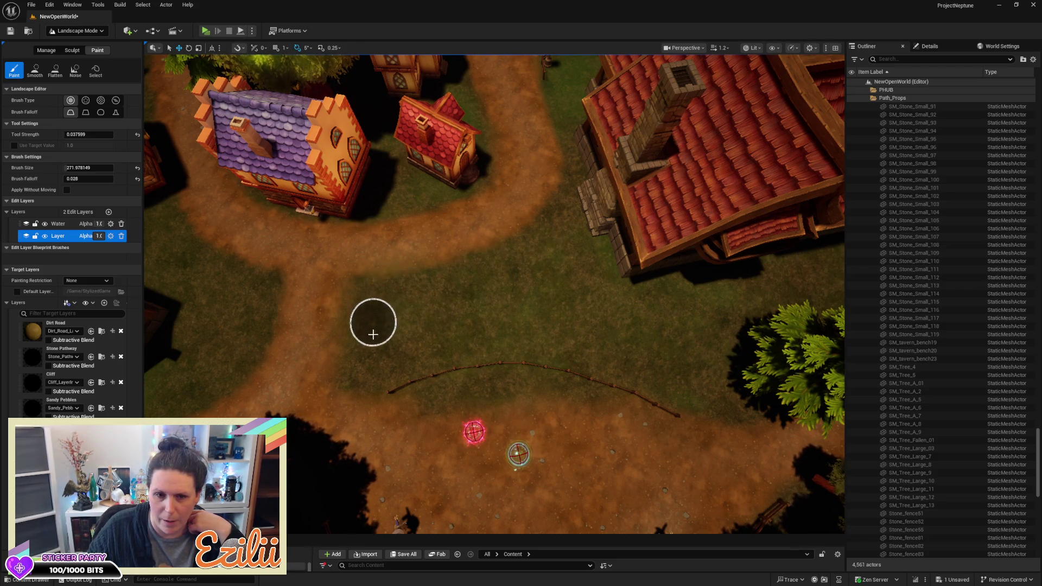
mouse_move(398, 348)
left_mouse_down()
mouse_move(353, 347)
mouse_move(438, 295)
left_mouse_up()
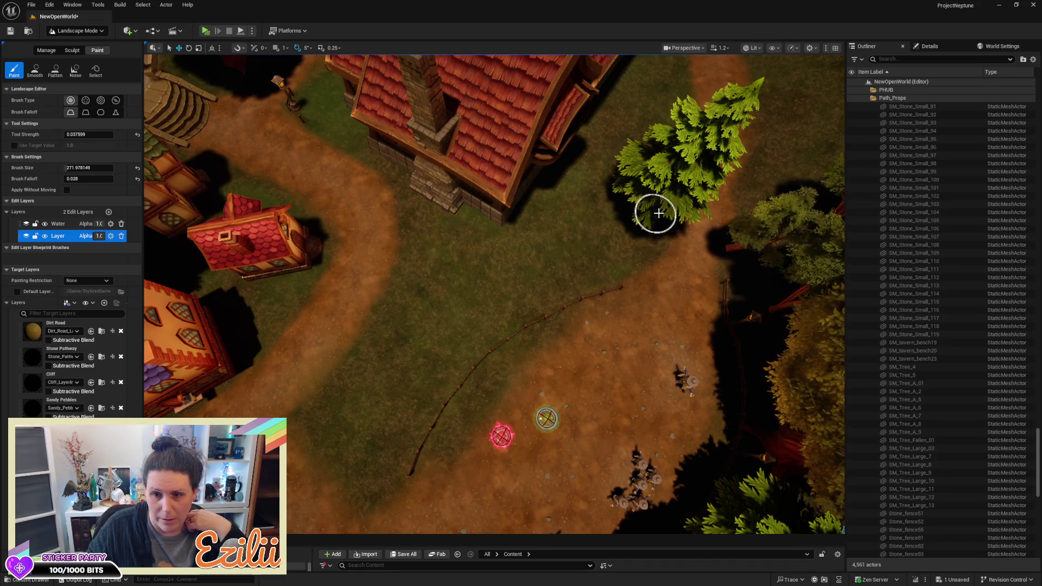